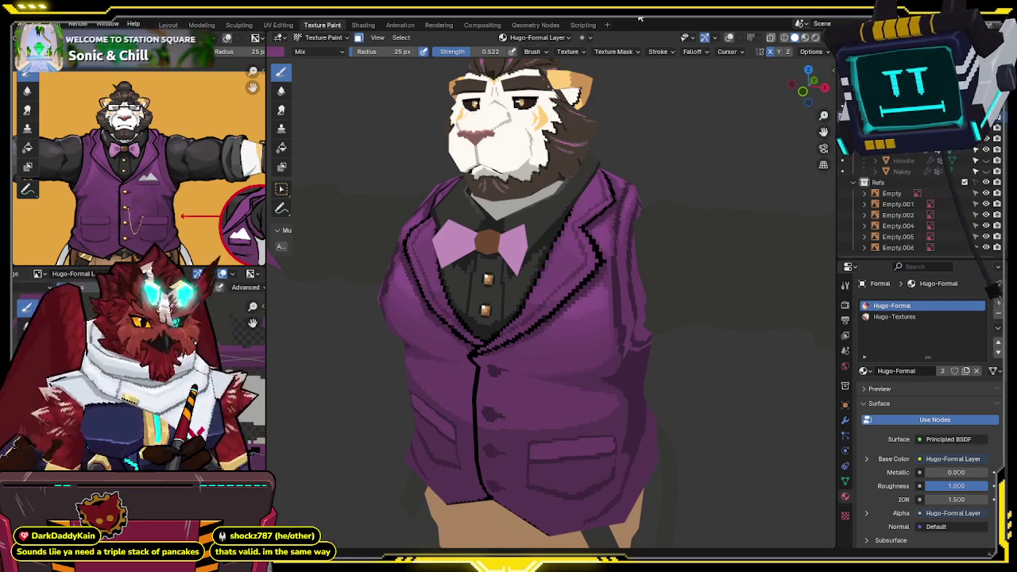
- Frame the lower vest and pockets from above and turn on the wireframe, grid and reference overlays
mouse_move(628, 177)
middle_down()
mouse_move(587, 223)
mouse_move(582, 178)
middle_up()
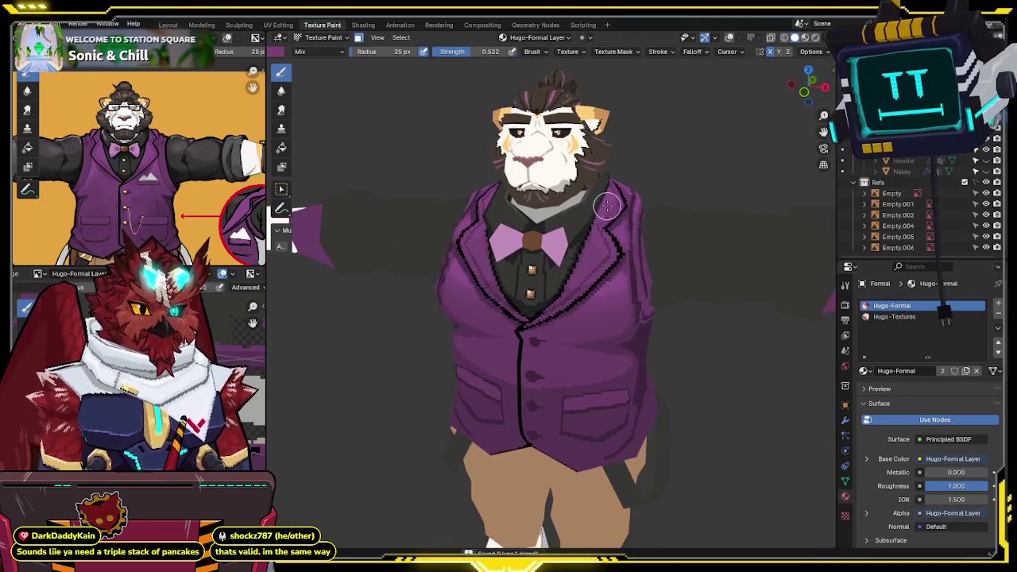
scroll(582, 178, up, 2)
mouse_move(628, 209)
middle_down()
mouse_move(554, 268)
mouse_move(556, 249)
mouse_move(538, 276)
mouse_move(569, 279)
mouse_move(557, 277)
middle_up()
mouse_move(536, 238)
middle_down()
mouse_move(488, 218)
mouse_move(545, 212)
mouse_move(554, 229)
middle_up()
key(shift+alt+z)
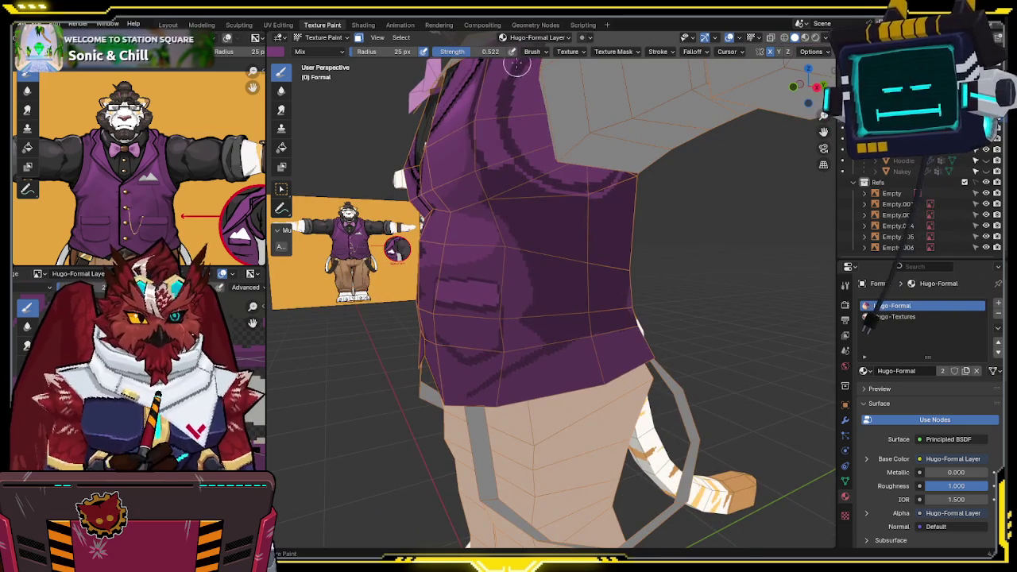
- Set brush strength to 0.5, paint darker purple shading on the vest's side and back, and save
text(0.5)
key(Return)
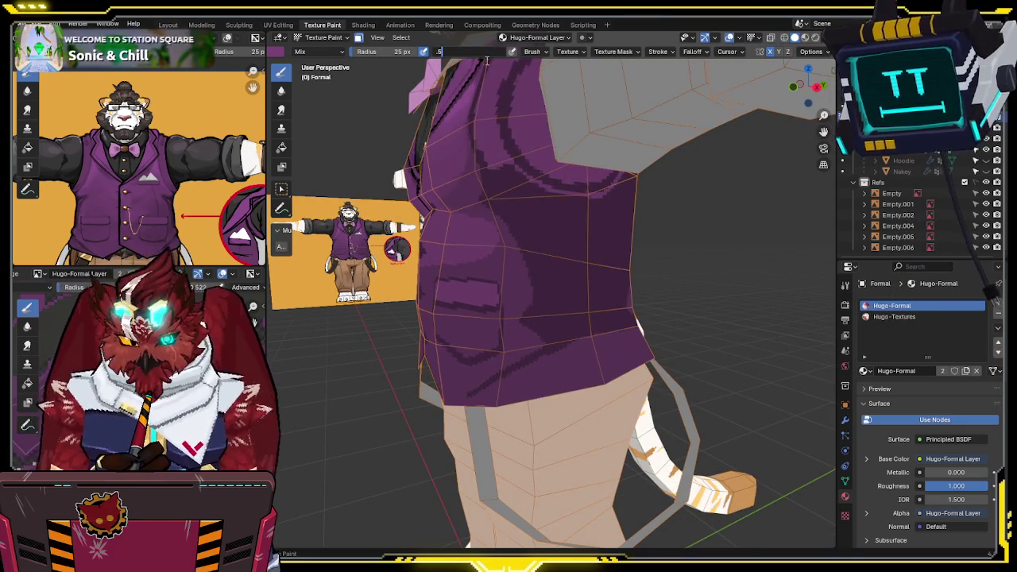
mouse_move(527, 182)
middle_down()
mouse_move(536, 185)
mouse_move(512, 171)
mouse_move(501, 189)
middle_up()
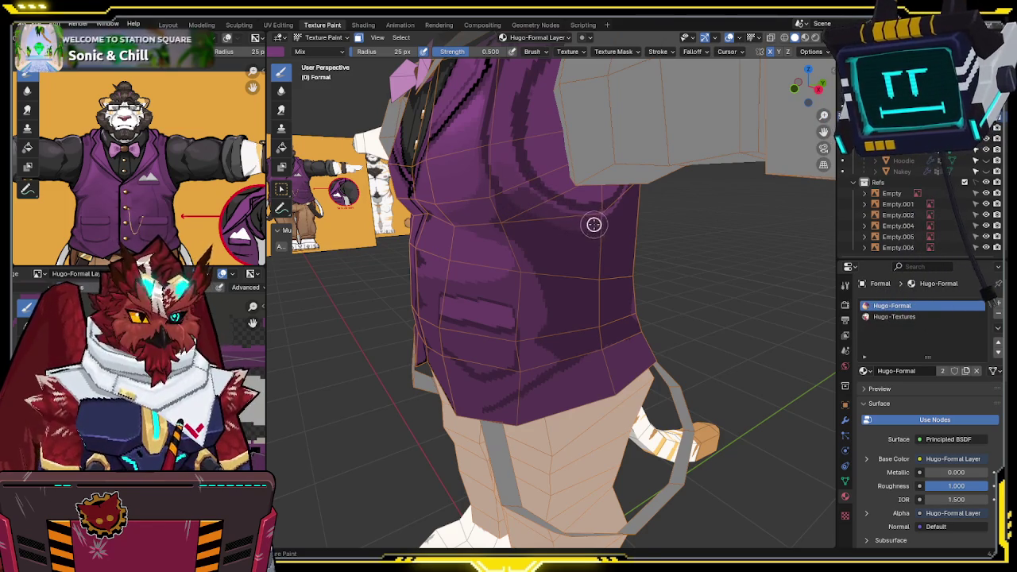
mouse_move(592, 225)
middle_down()
mouse_move(482, 213)
mouse_move(553, 159)
middle_up()
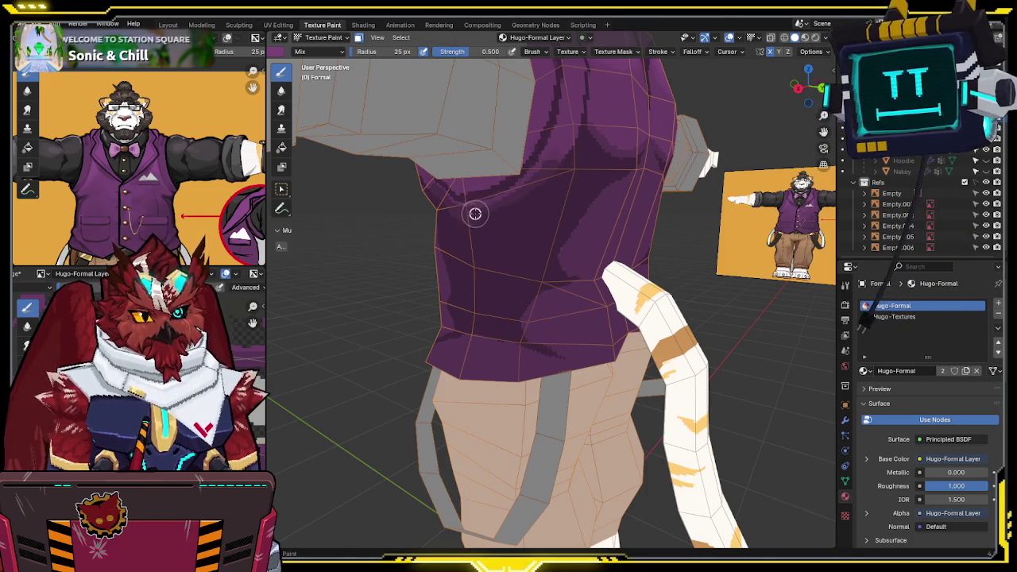
mouse_move(549, 173)
middle_down()
mouse_move(584, 141)
mouse_move(625, 129)
mouse_move(556, 145)
middle_up()
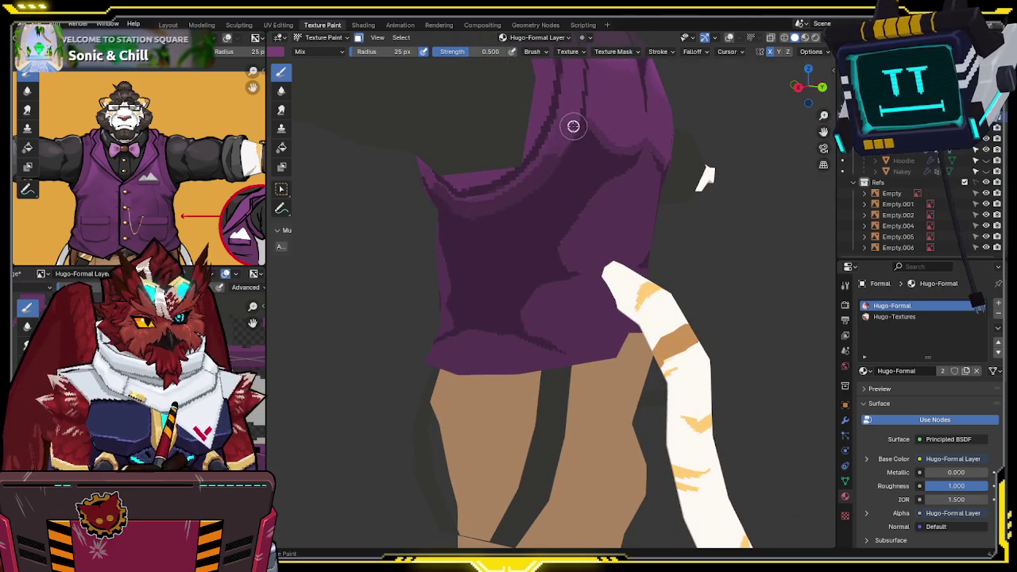
middle_drag(565, 134, 609, 137)
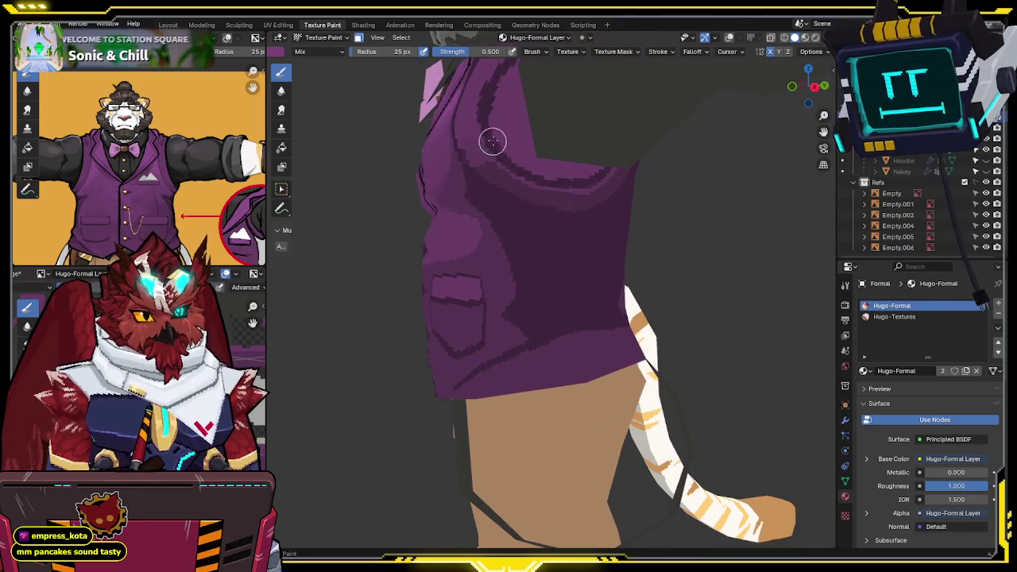
middle_drag(493, 141, 488, 137)
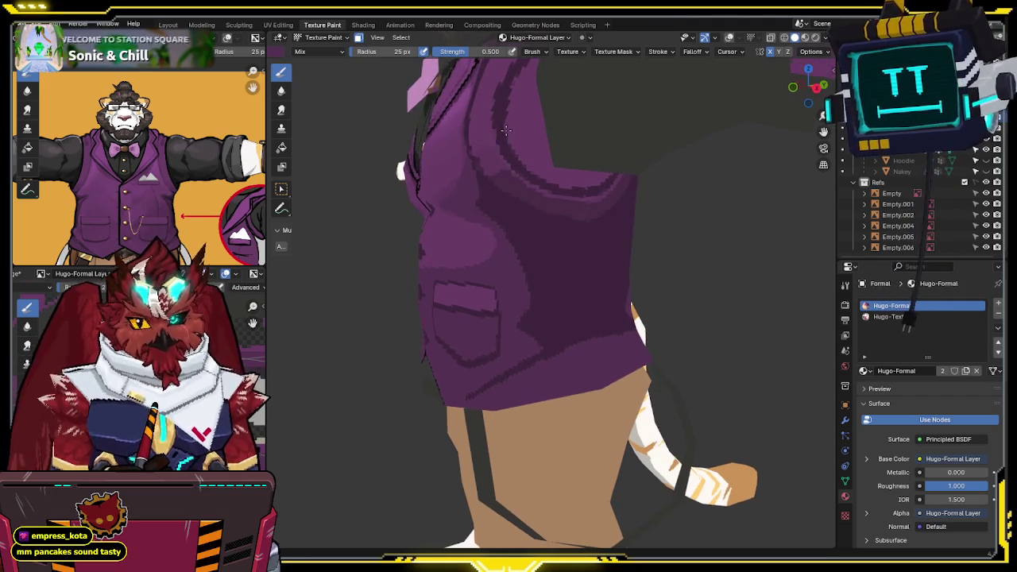
key(ctrl+s)
- Extend the shading around the vest front, pocket and arm side, and save again
mouse_move(502, 136)
middle_down()
mouse_move(527, 164)
mouse_move(511, 141)
mouse_move(500, 151)
middle_up()
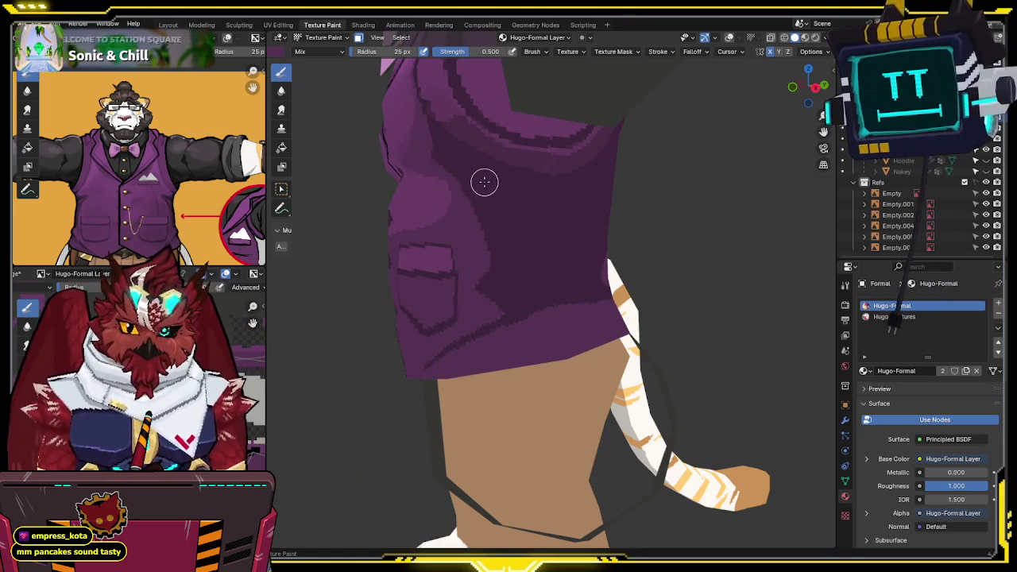
mouse_move(514, 177)
middle_down()
mouse_move(554, 177)
mouse_move(561, 190)
middle_up()
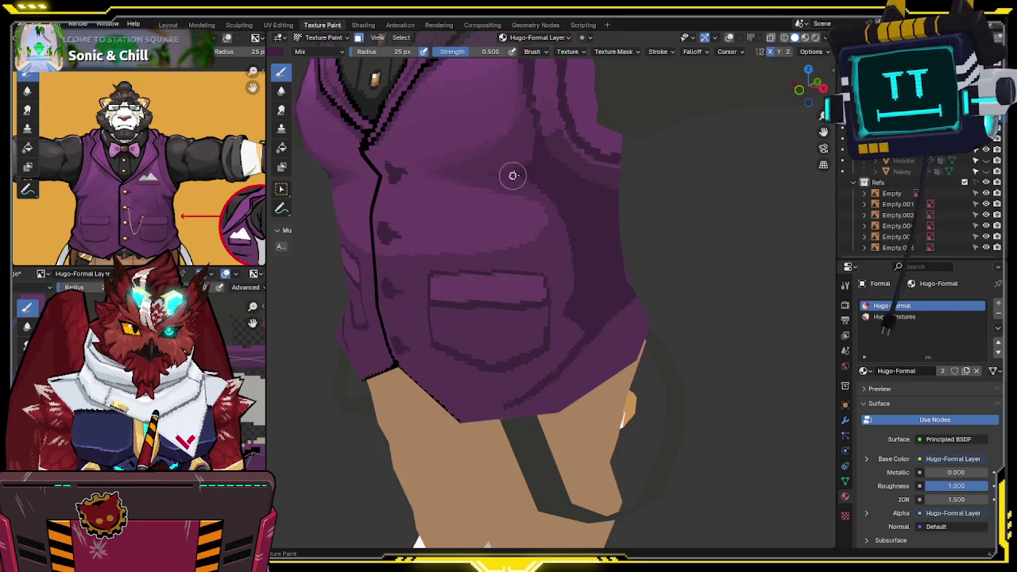
mouse_move(533, 173)
middle_down()
mouse_move(545, 151)
mouse_move(543, 193)
mouse_move(547, 174)
mouse_move(621, 173)
middle_up()
key(ctrl+s)
- Bring the vest into a side view of the torso with the tail beside it
scroll(621, 173, down, 1)
scroll(600, 170, down, 1)
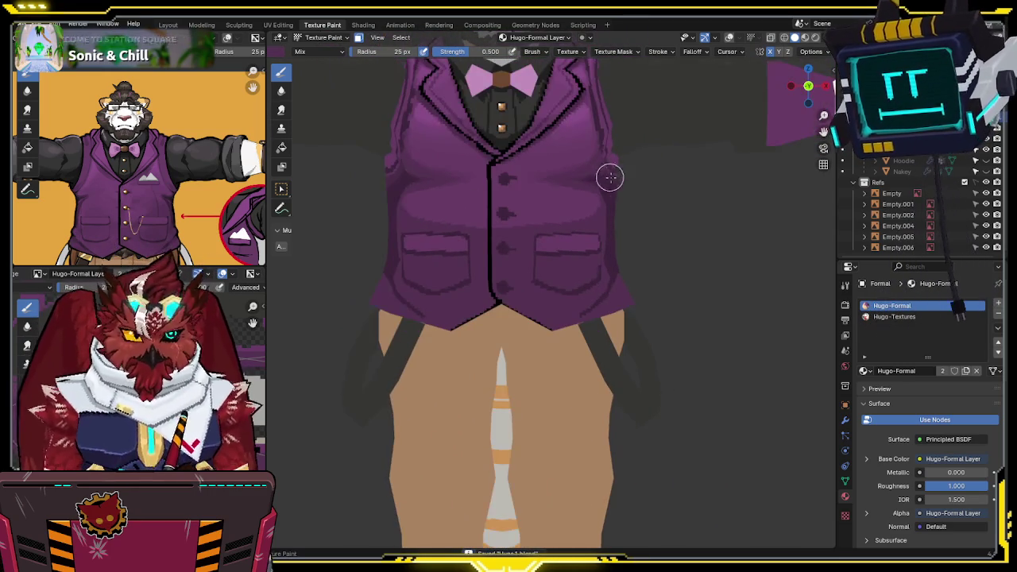
scroll(581, 227, up, 1)
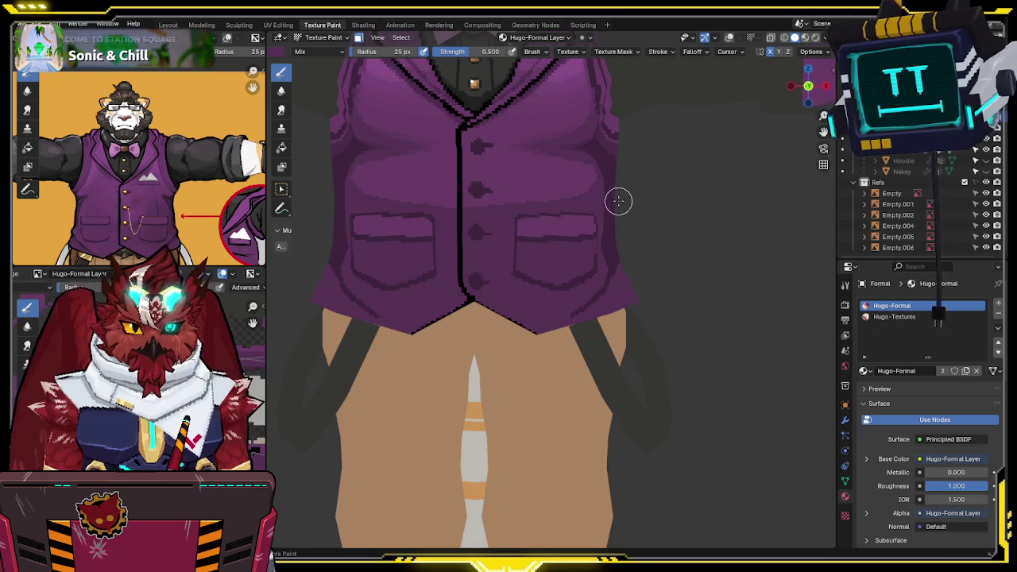
mouse_move(623, 195)
middle_down()
mouse_move(552, 193)
mouse_move(511, 232)
middle_up()
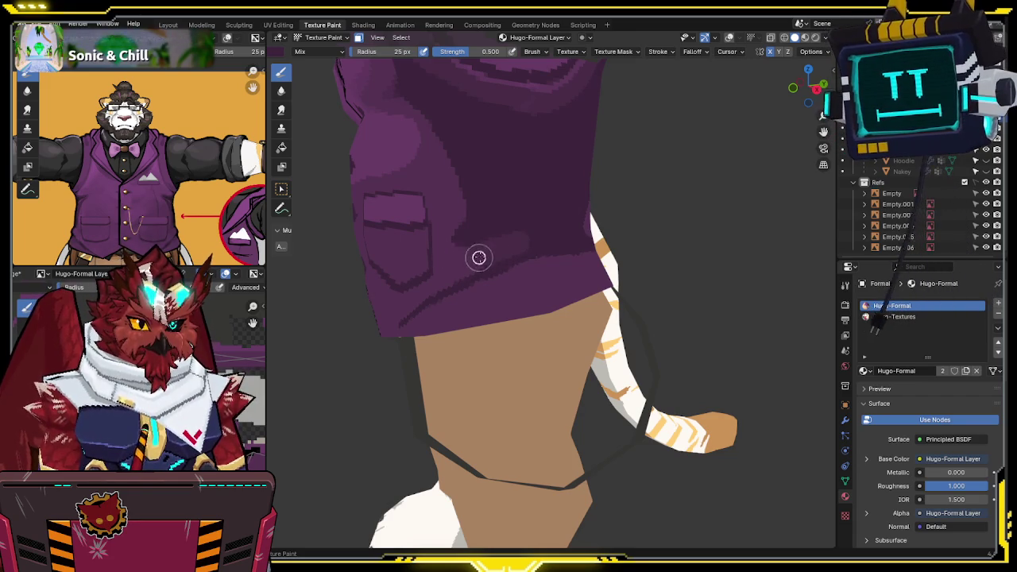
middle_drag(484, 260, 555, 239)
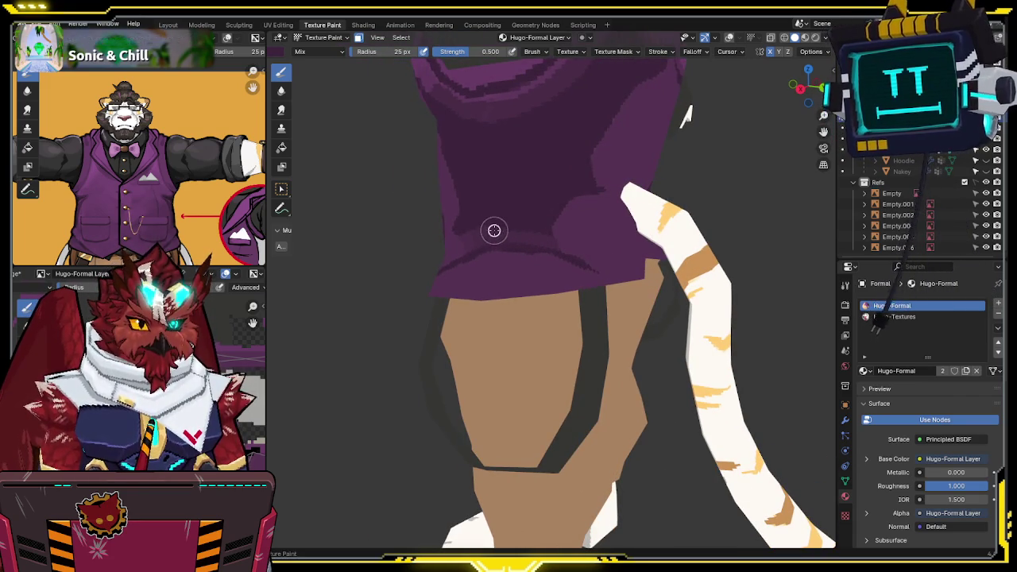
middle_drag(539, 232, 581, 251)
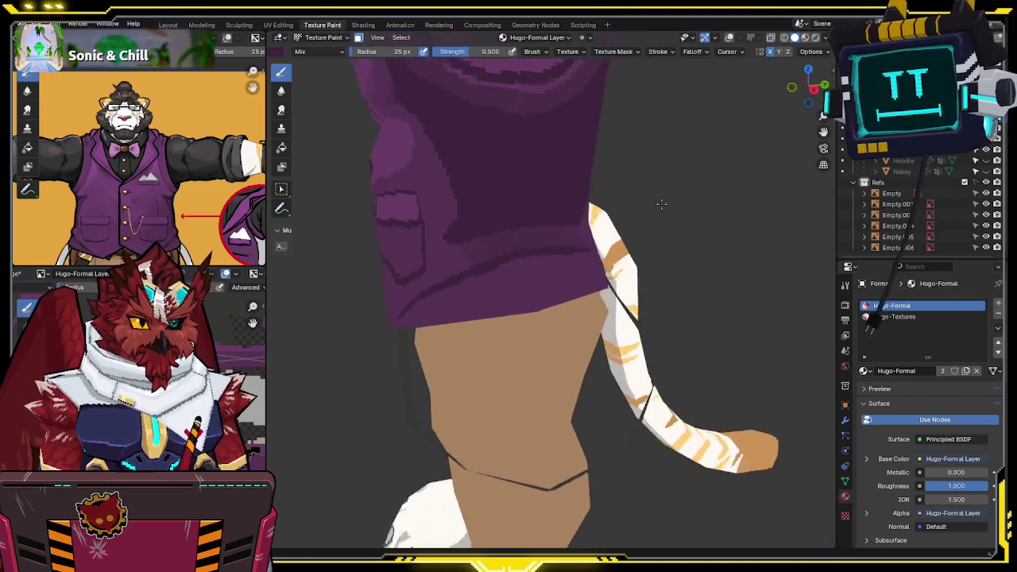
- Paint a darker shading band along the vest's lower back hem
middle_drag(579, 250, 483, 304)
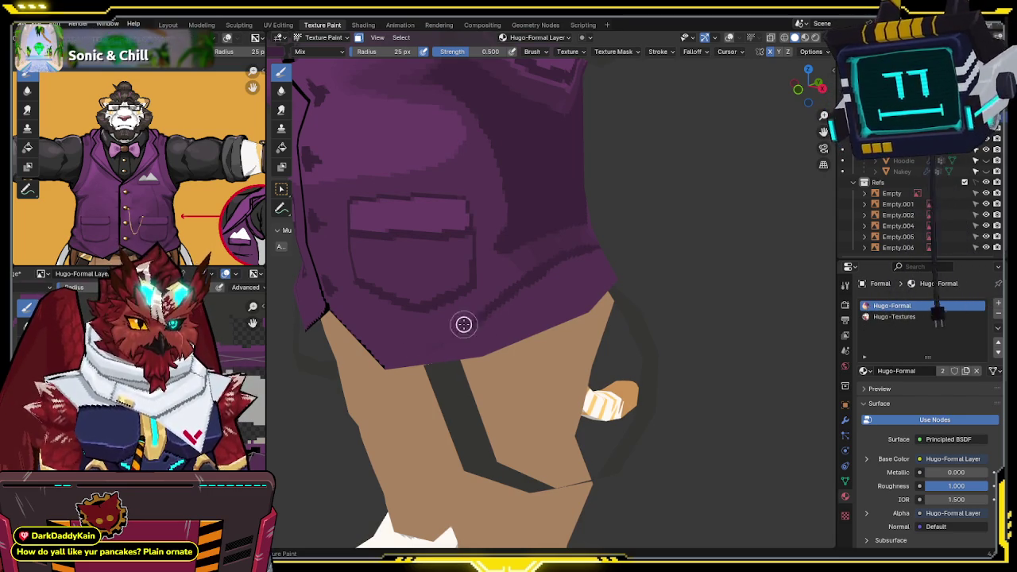
mouse_move(500, 309)
middle_down()
mouse_move(560, 245)
mouse_move(555, 264)
mouse_move(537, 261)
middle_up()
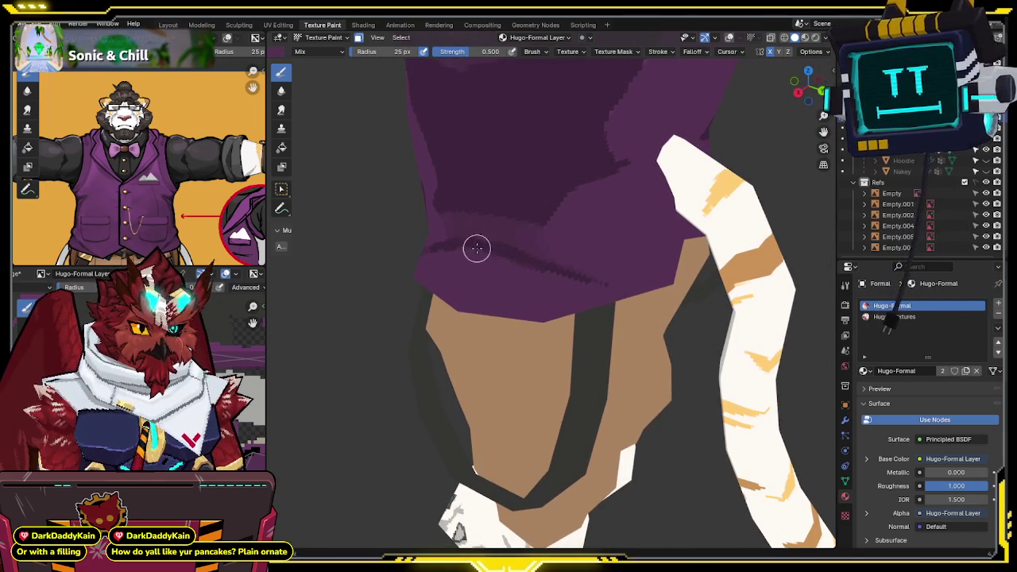
middle_drag(477, 248, 543, 266)
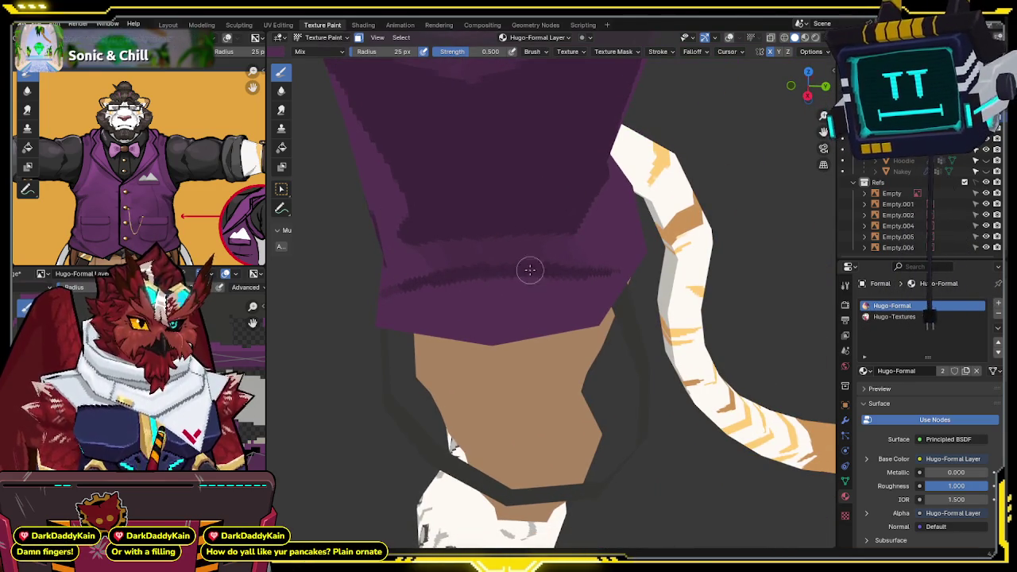
middle_drag(468, 275, 556, 259)
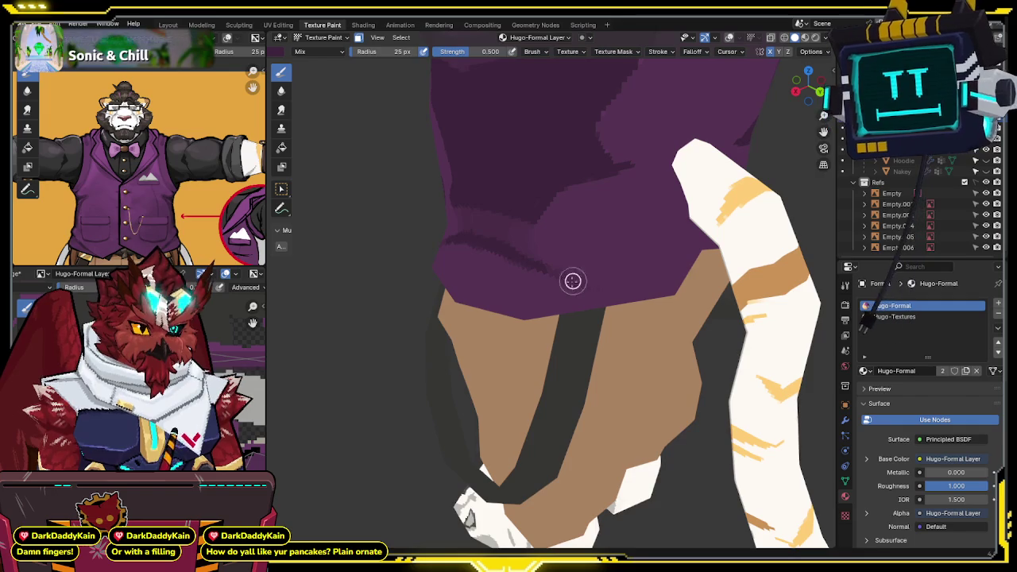
middle_drag(638, 266, 604, 275)
middle_drag(628, 239, 531, 241)
scroll(529, 252, up, 2)
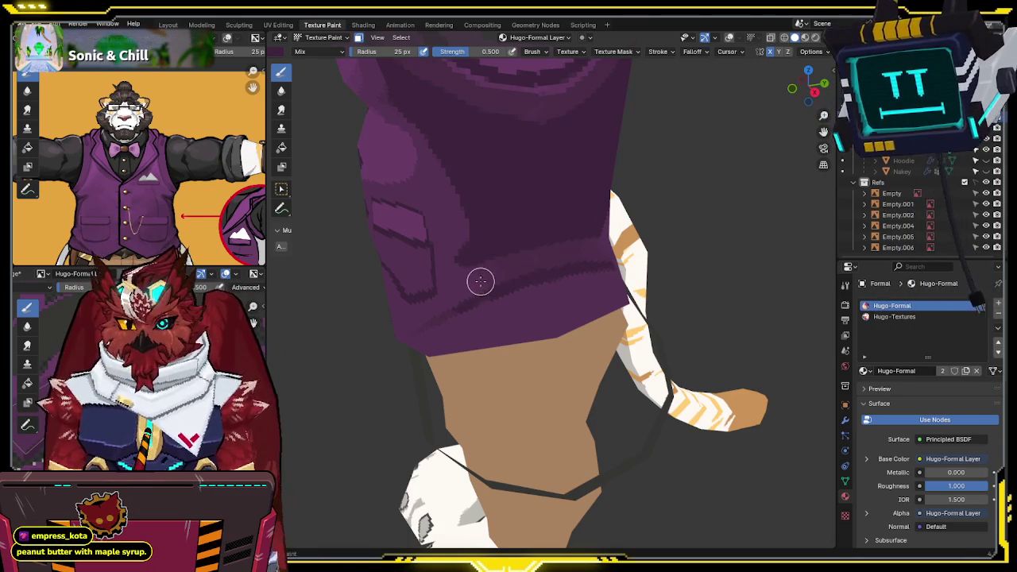
middle_drag(511, 254, 513, 241)
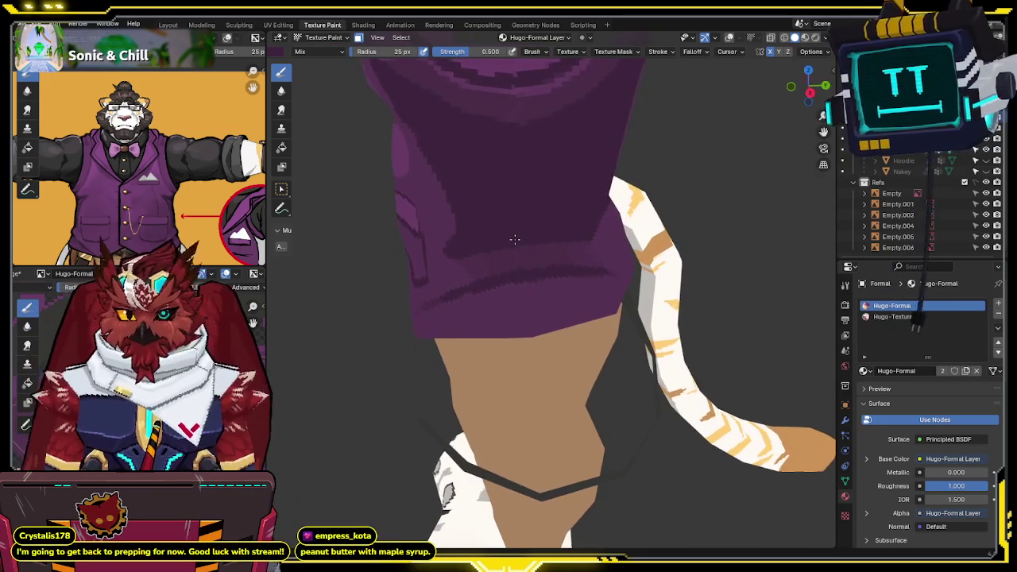
- Set brush strength to 1.0 and paint stronger fold shading on the vest's back above the tail
key(shift+f)
click(529, 264)
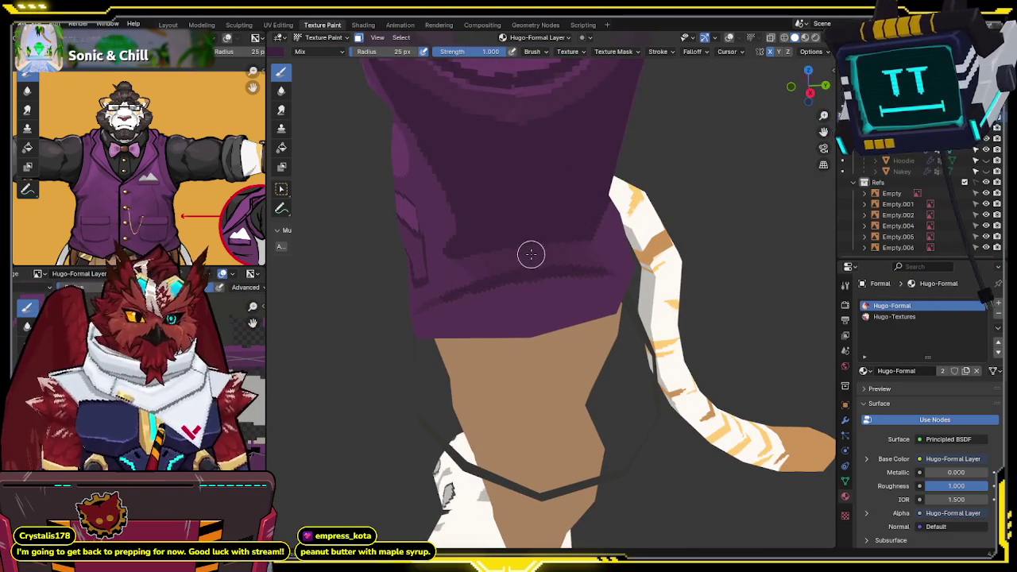
mouse_move(520, 261)
middle_down()
mouse_move(540, 225)
mouse_move(511, 224)
mouse_move(577, 199)
mouse_move(522, 236)
mouse_move(560, 208)
middle_up()
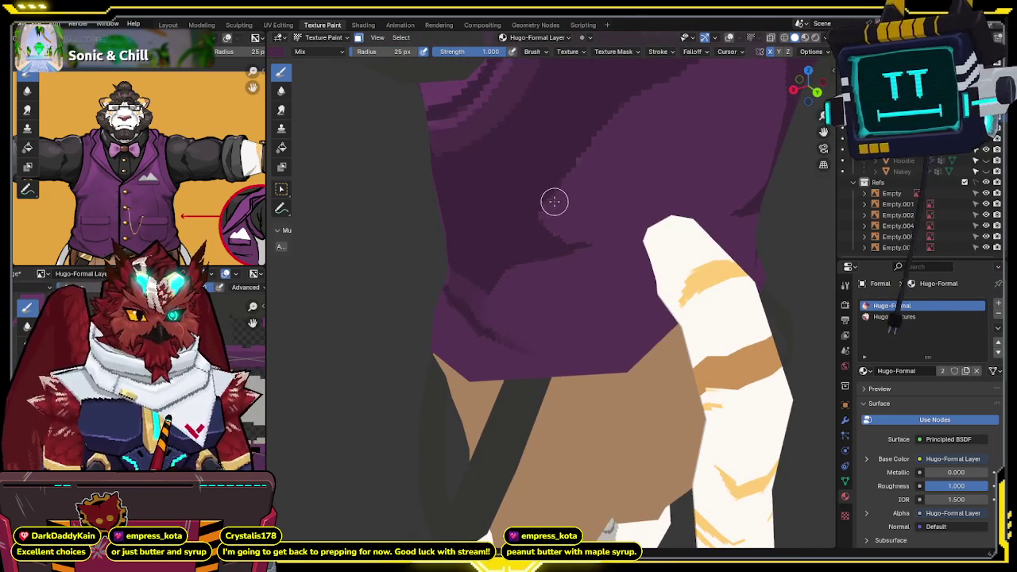
mouse_move(591, 153)
middle_down()
mouse_move(548, 150)
mouse_move(473, 172)
middle_up()
mouse_move(705, 164)
middle_down()
mouse_move(735, 132)
mouse_move(713, 119)
mouse_move(658, 161)
mouse_move(534, 218)
mouse_move(541, 209)
mouse_move(554, 236)
mouse_move(617, 236)
mouse_move(609, 201)
mouse_move(538, 238)
mouse_move(538, 220)
mouse_move(516, 201)
middle_up()
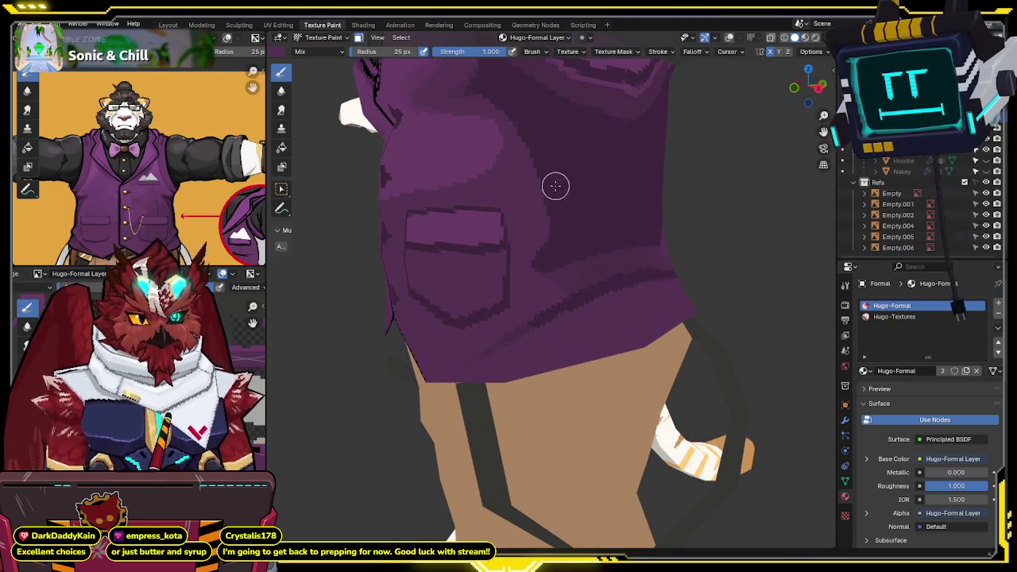
- Set brush strength back to 0.5 and layer softer fold shading across the vest's back
click(486, 52)
text(0.5)
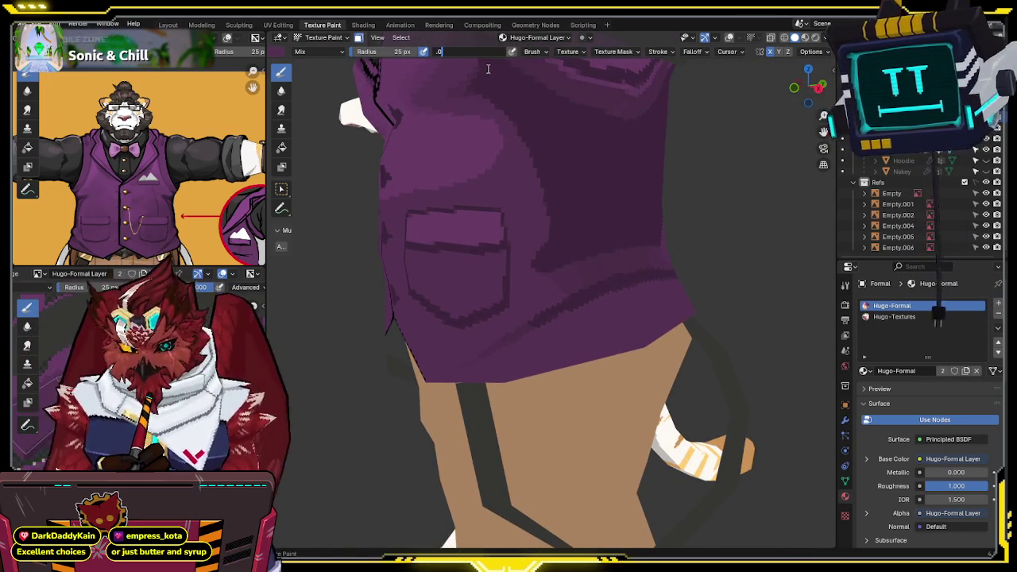
key(Return)
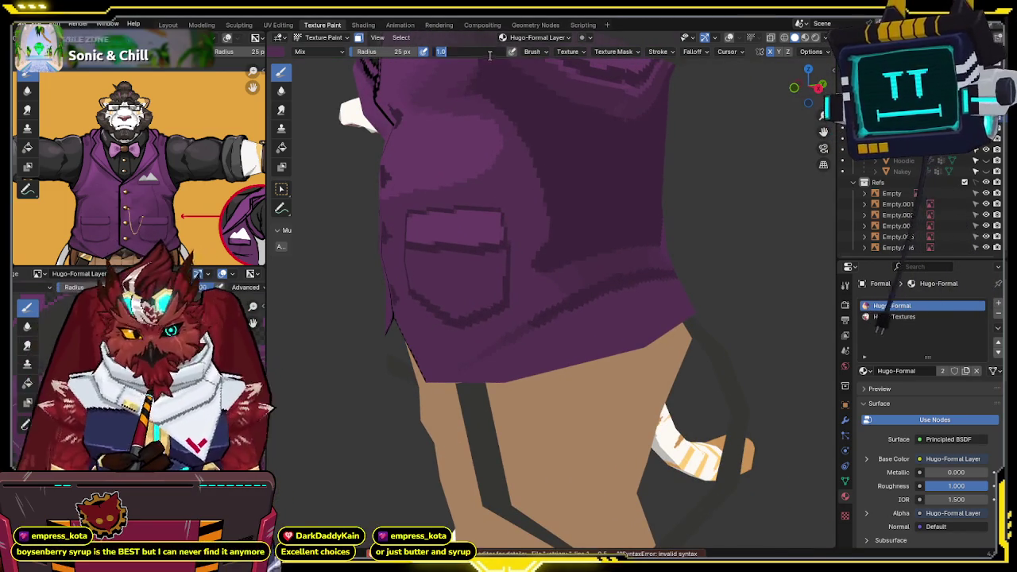
middle_drag(511, 99, 540, 164)
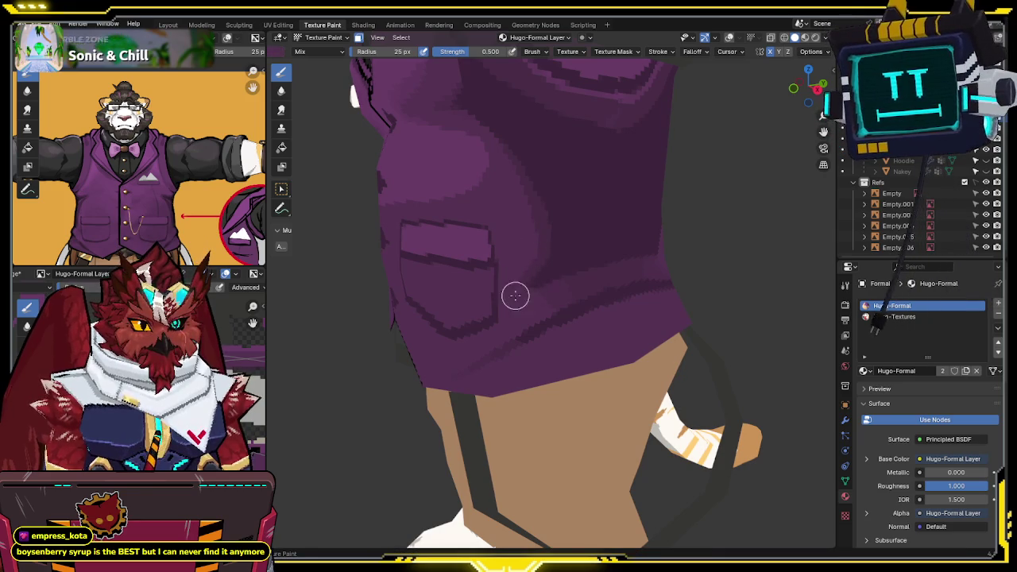
middle_drag(557, 255, 549, 211)
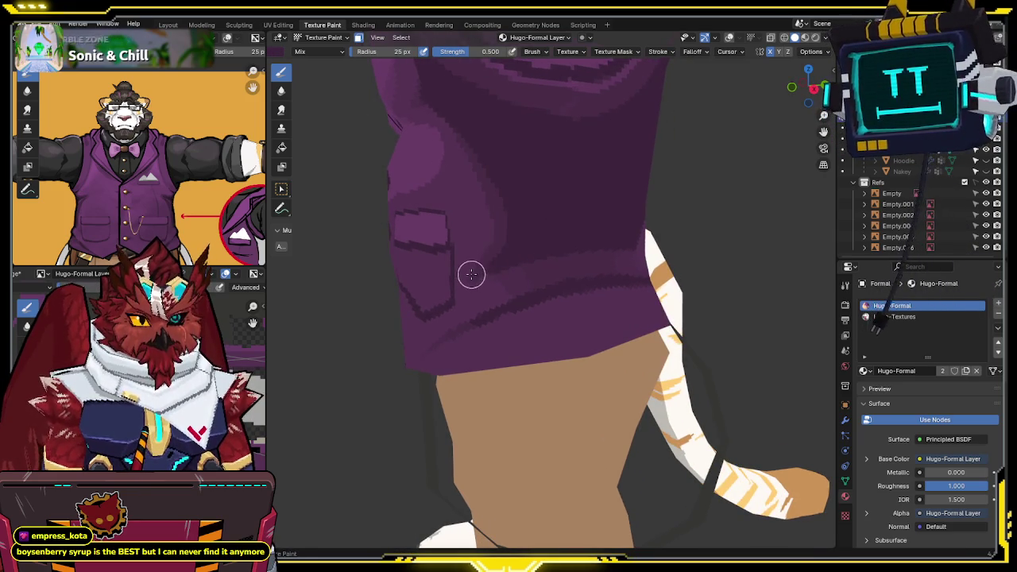
middle_drag(569, 206, 590, 149)
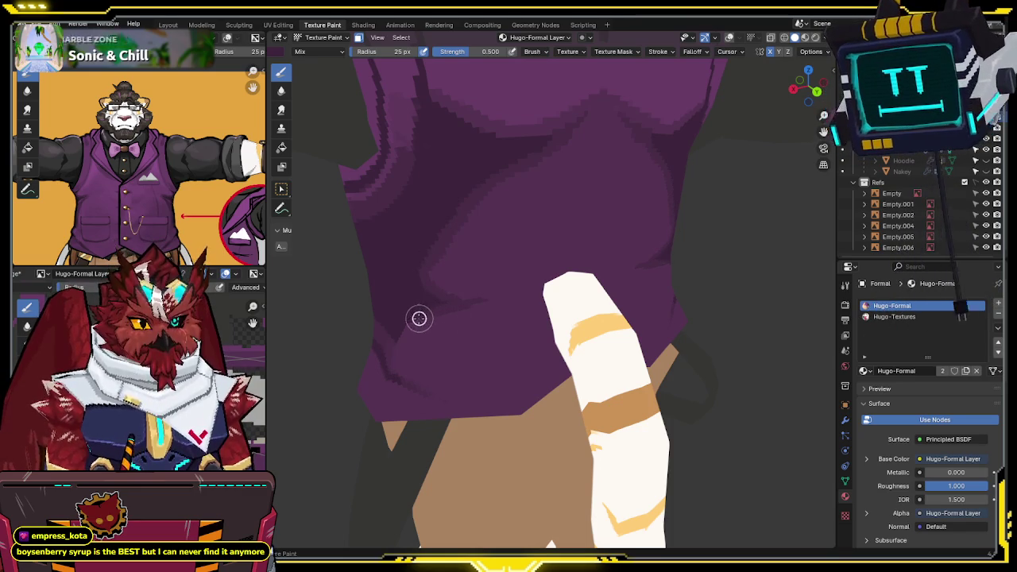
middle_drag(419, 318, 469, 286)
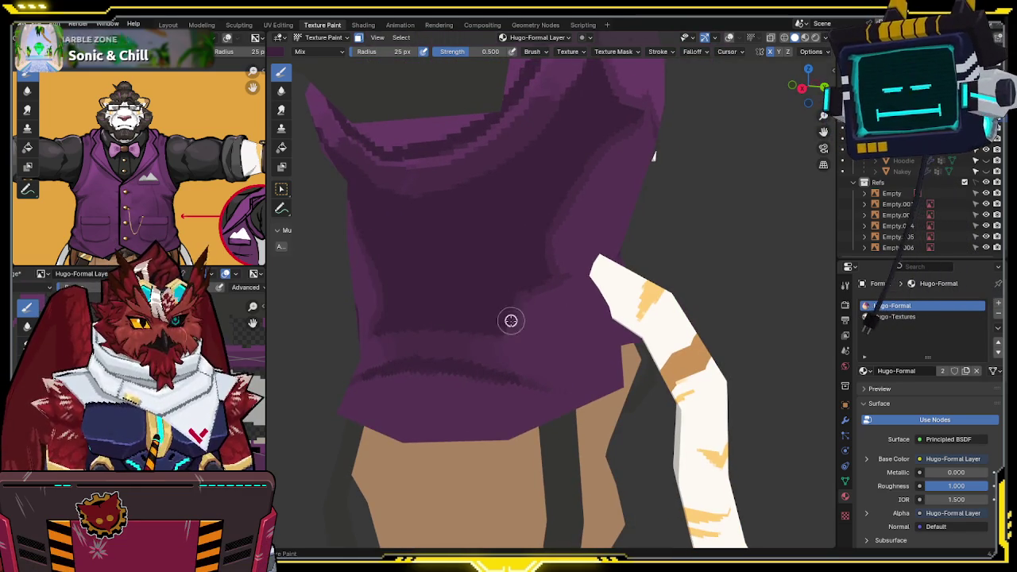
- Touch up the vest's lower edge and save the .blend file
mouse_move(537, 284)
middle_down()
mouse_move(495, 301)
mouse_move(461, 261)
middle_up()
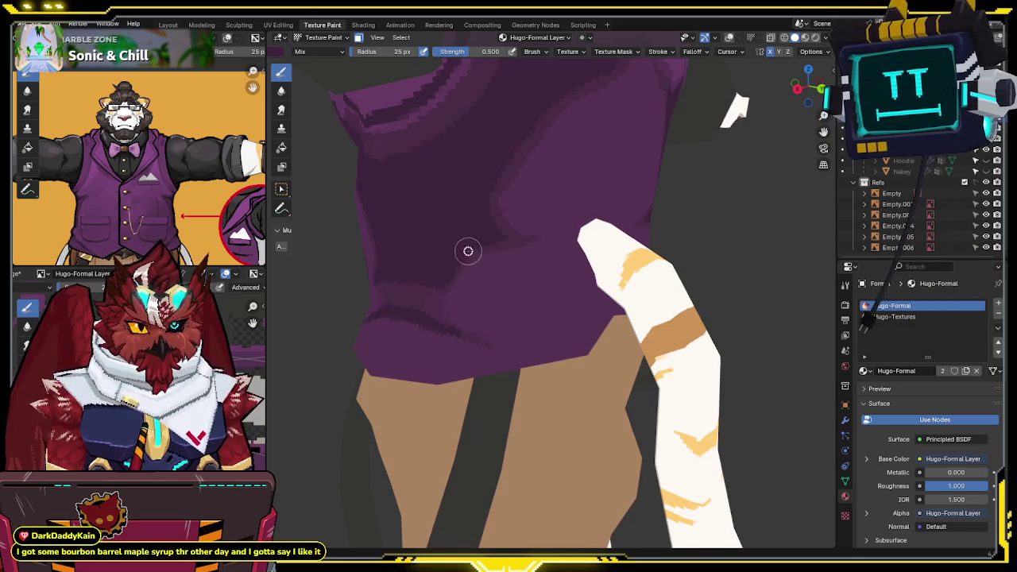
middle_drag(510, 227, 512, 253)
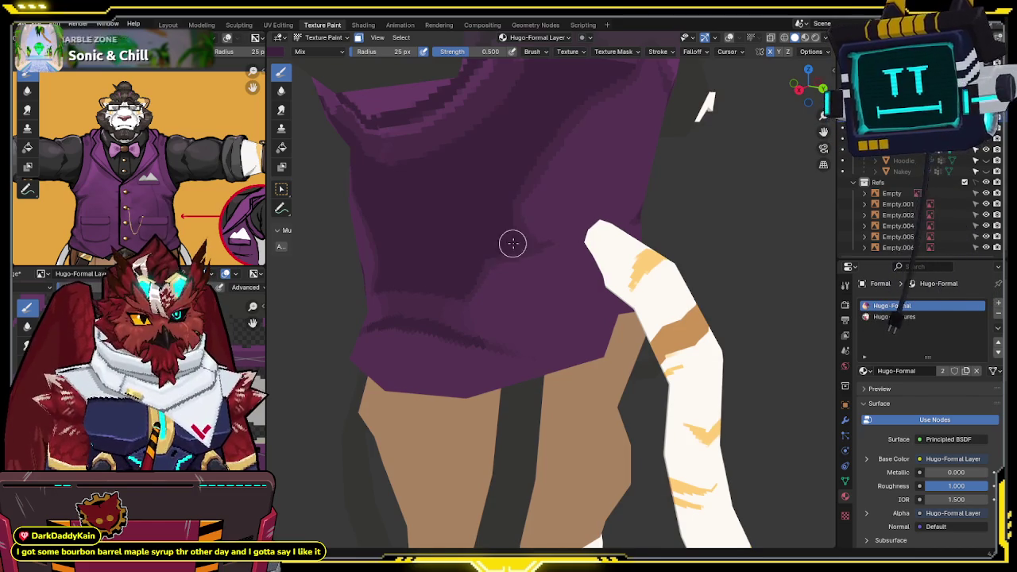
middle_drag(512, 243, 497, 233)
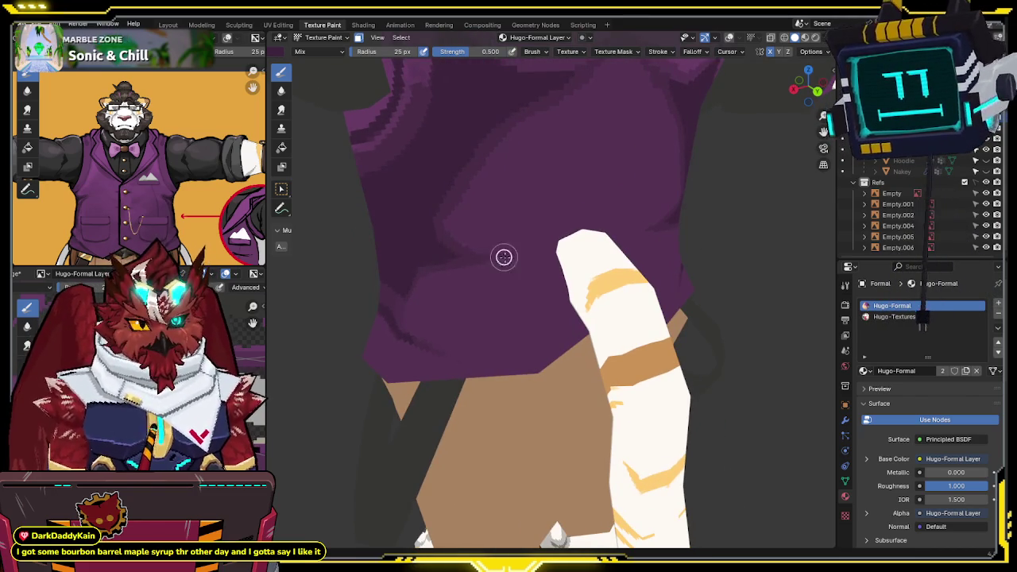
middle_drag(466, 211, 470, 212)
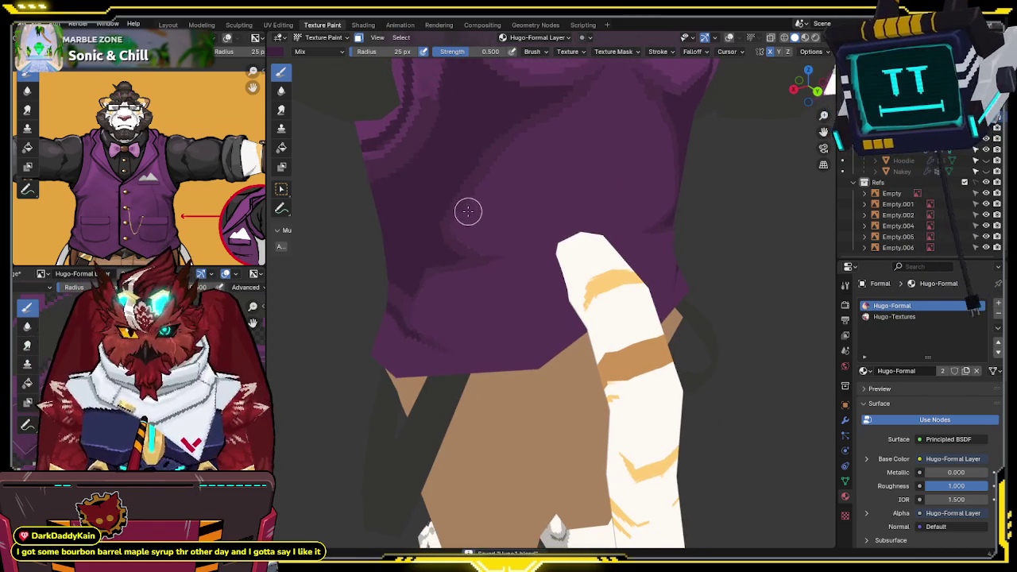
key(ctrl+s)
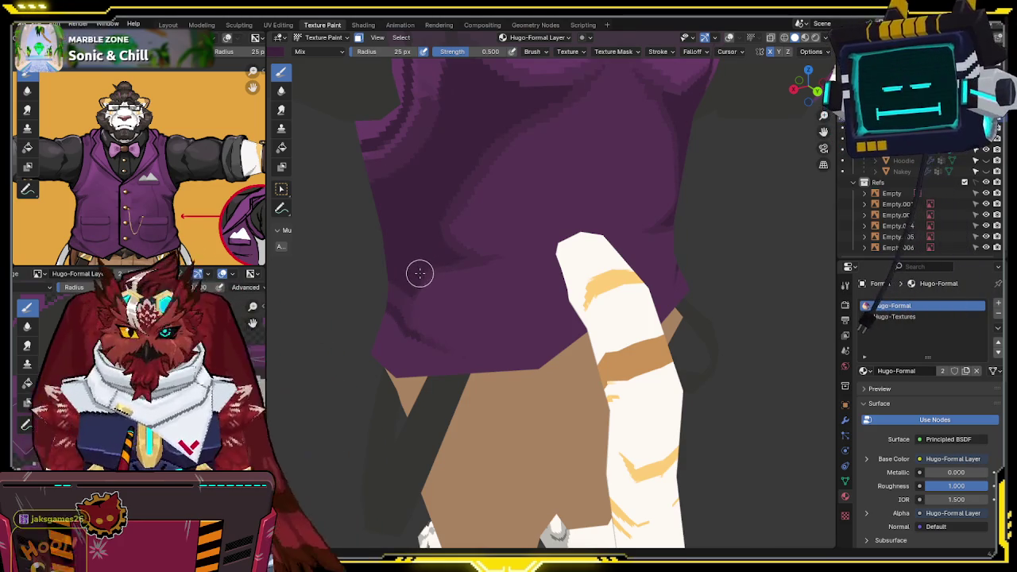
- Repaint the black centre line down the vest front darker
mouse_move(459, 245)
middle_down()
mouse_move(623, 219)
mouse_move(602, 225)
mouse_move(590, 277)
mouse_move(516, 120)
middle_up()
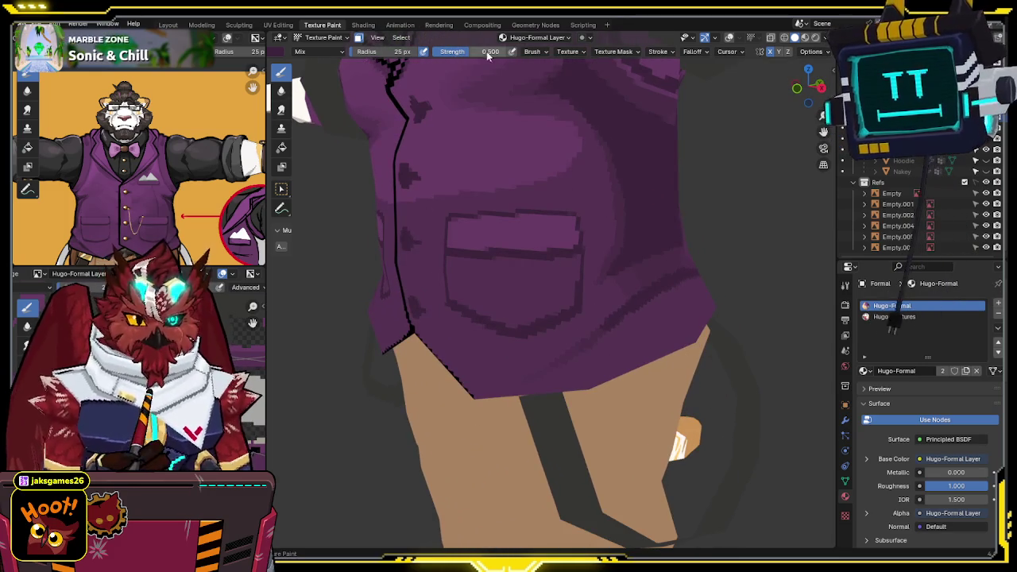
mouse_move(549, 199)
middle_down()
mouse_move(524, 306)
mouse_move(540, 278)
mouse_move(561, 271)
middle_up()
mouse_move(448, 64)
mouse_down()
mouse_move(461, 288)
mouse_move(490, 303)
mouse_up()
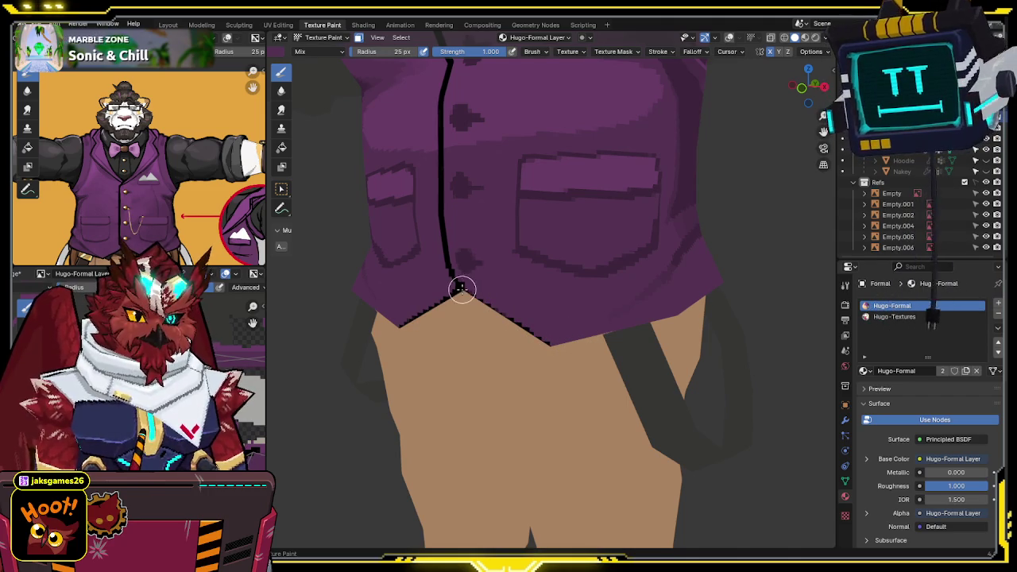
- Zoom out over the whole model and isolate the vest in Local View
shift+middle_drag(550, 342, 512, 336)
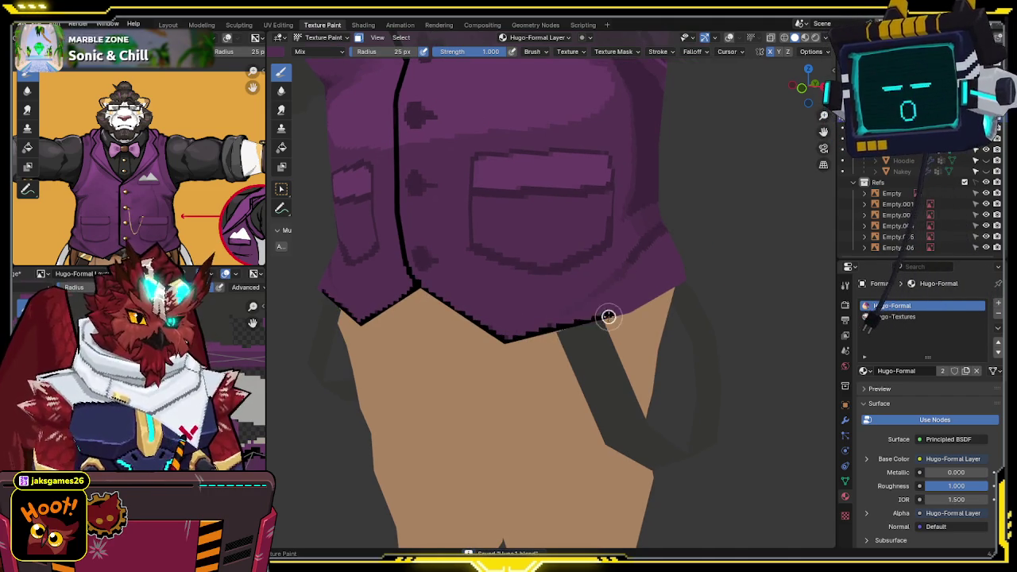
mouse_move(640, 310)
middle_down()
mouse_move(619, 302)
mouse_move(550, 327)
middle_up()
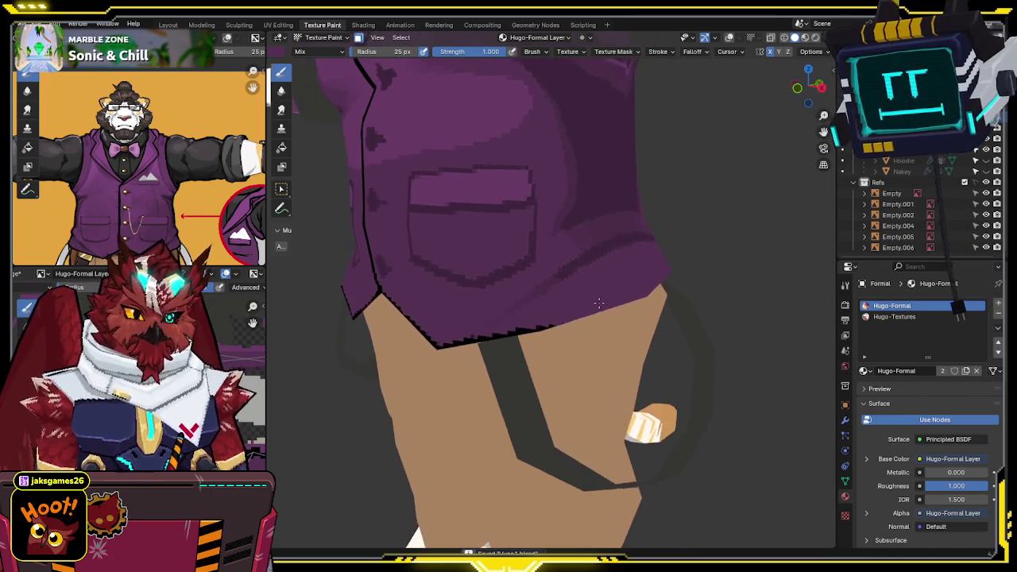
scroll(466, 331, down, 5)
mouse_move(524, 212)
middle_down()
mouse_move(509, 270)
mouse_move(536, 230)
mouse_move(545, 120)
middle_up()
key(KP_Divide)
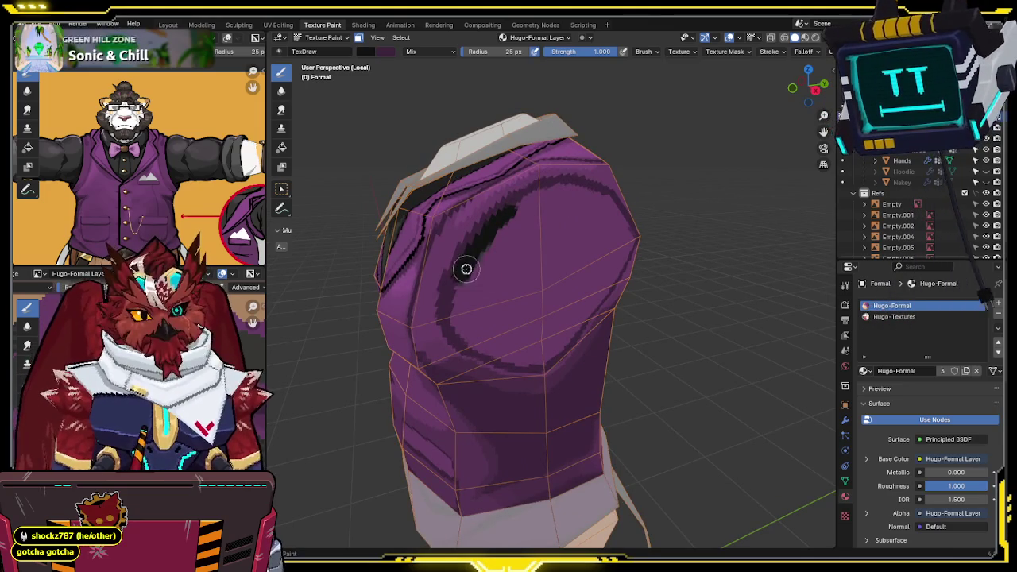
- Paint a black loop around the vest's arm opening
middle_drag(452, 279, 447, 254)
mouse_move(444, 229)
mouse_down()
mouse_move(437, 261)
mouse_move(461, 296)
mouse_move(484, 313)
mouse_move(537, 322)
mouse_up()
middle_drag(536, 322, 449, 323)
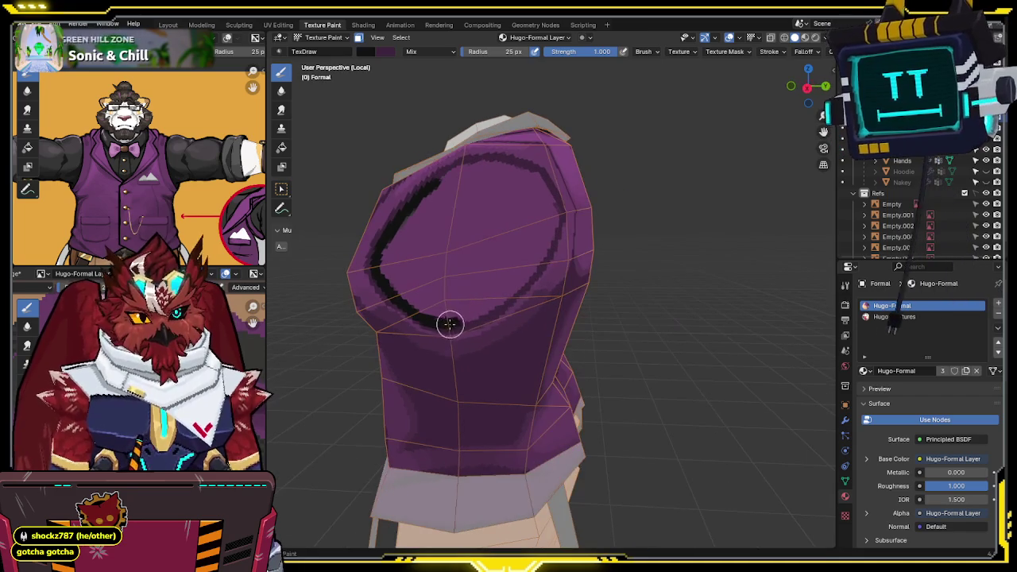
mouse_move(465, 321)
mouse_down()
mouse_move(516, 290)
mouse_move(534, 247)
mouse_up()
mouse_move(533, 246)
middle_down()
mouse_move(426, 238)
mouse_move(466, 215)
middle_up()
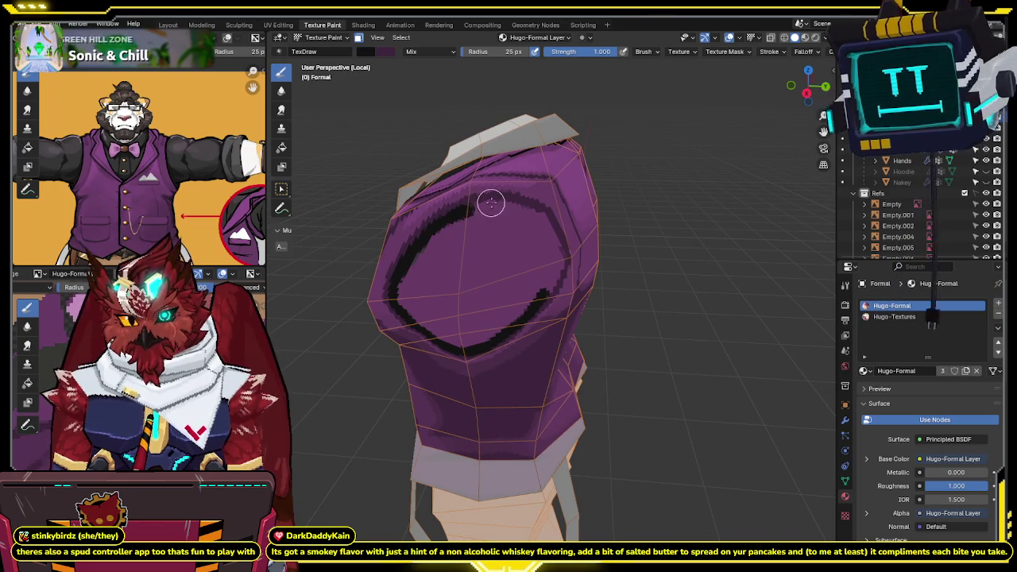
middle_drag(495, 234, 508, 239)
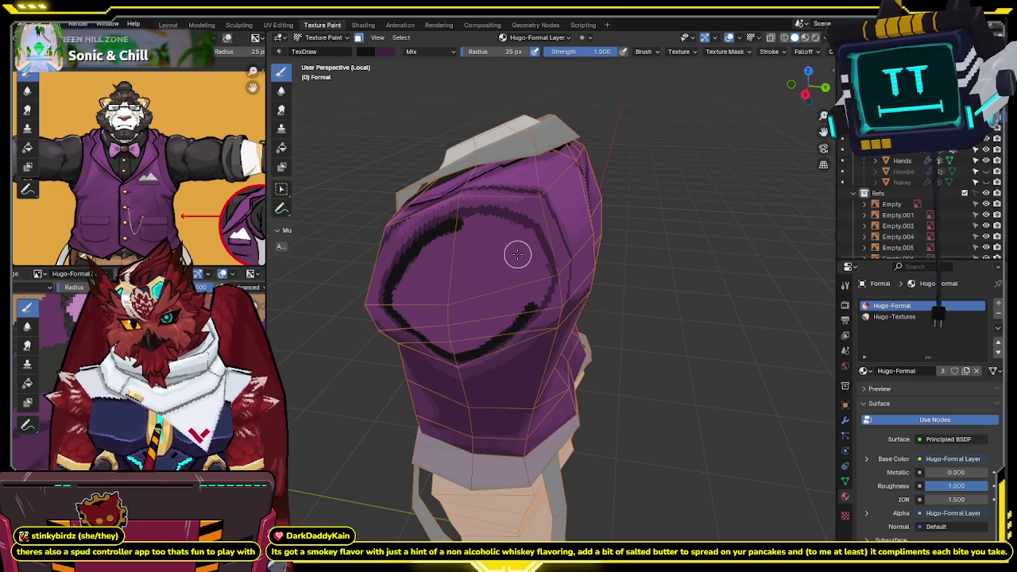
mouse_move(516, 255)
middle_down()
mouse_move(501, 258)
mouse_move(511, 249)
middle_up()
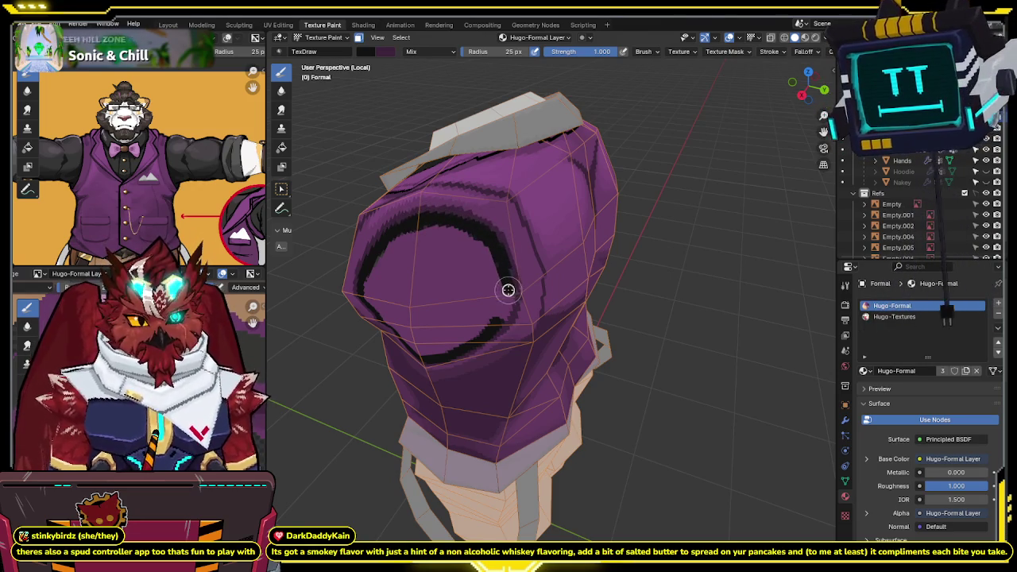
middle_drag(509, 289, 509, 234)
- Close the gaps and thicken the armhole ring into solid black all round
drag(513, 259, 495, 298)
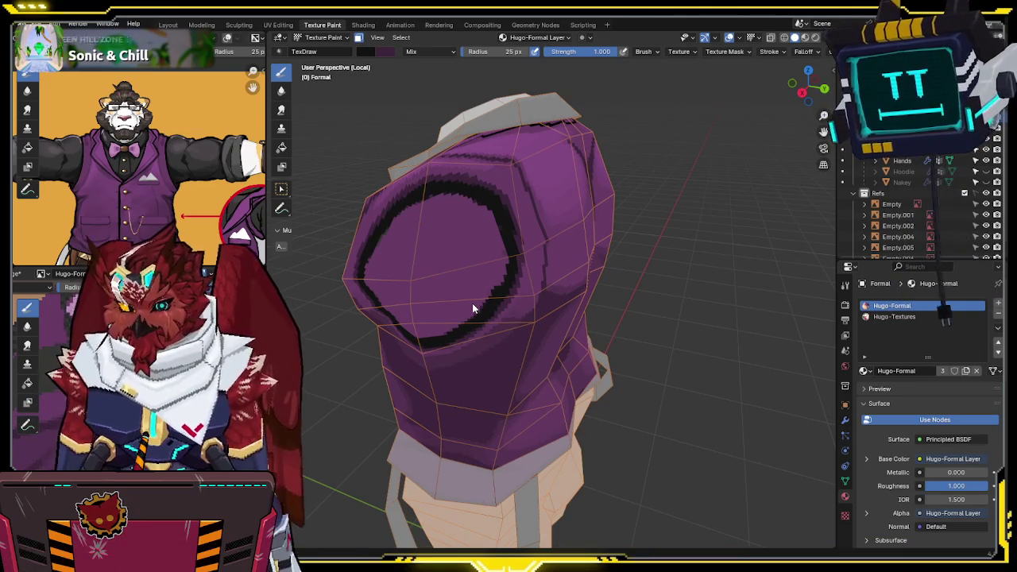
mouse_move(450, 211)
middle_down()
mouse_move(540, 182)
mouse_move(504, 209)
mouse_move(499, 167)
middle_up()
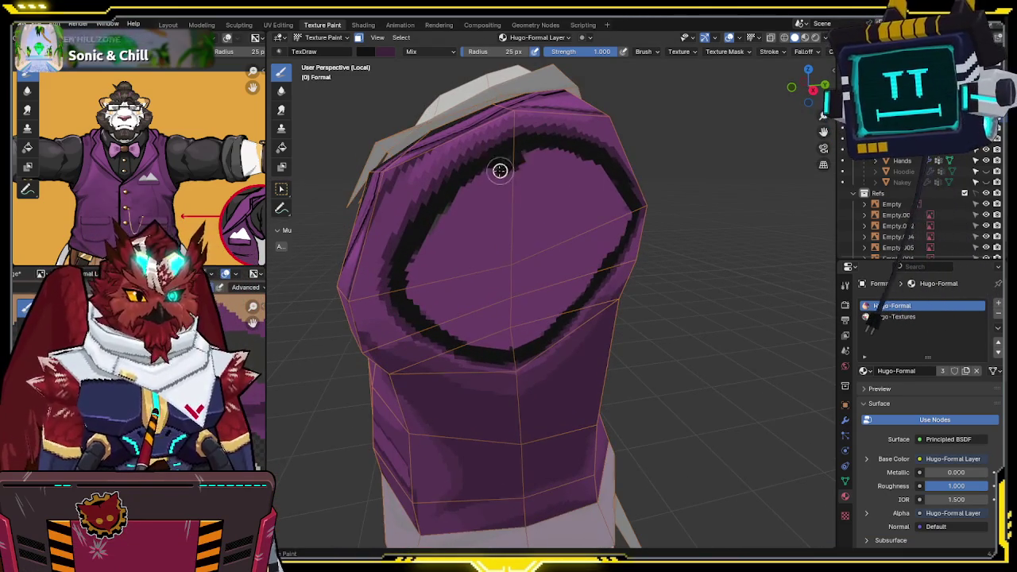
mouse_move(480, 179)
mouse_down()
mouse_move(416, 266)
mouse_move(418, 291)
mouse_move(442, 316)
mouse_move(498, 329)
mouse_move(511, 345)
mouse_up()
middle_drag(511, 345, 483, 305)
mouse_move(484, 305)
mouse_down()
mouse_move(516, 282)
mouse_move(522, 261)
mouse_move(513, 270)
mouse_up()
mouse_move(554, 172)
mouse_down()
mouse_move(570, 209)
mouse_move(540, 268)
mouse_move(554, 221)
mouse_move(545, 186)
mouse_move(511, 152)
mouse_move(501, 152)
mouse_move(526, 159)
mouse_move(511, 218)
mouse_move(529, 243)
mouse_move(484, 274)
mouse_move(479, 298)
mouse_move(421, 302)
mouse_move(400, 227)
mouse_move(456, 164)
mouse_move(386, 263)
mouse_move(429, 273)
mouse_move(491, 262)
mouse_up()
mouse_move(490, 261)
middle_down()
mouse_move(493, 220)
mouse_move(484, 227)
mouse_move(538, 232)
mouse_move(527, 220)
mouse_move(514, 237)
mouse_move(567, 223)
mouse_move(429, 267)
mouse_move(463, 281)
mouse_move(495, 220)
mouse_move(529, 193)
mouse_move(577, 232)
mouse_move(553, 233)
middle_up()
- Return to the full character at a three-quarter angle and save the file
key(ctrl+s)
scroll(517, 243, up, 2)
scroll(529, 193, down, 3)
middle_drag(583, 198, 583, 225)
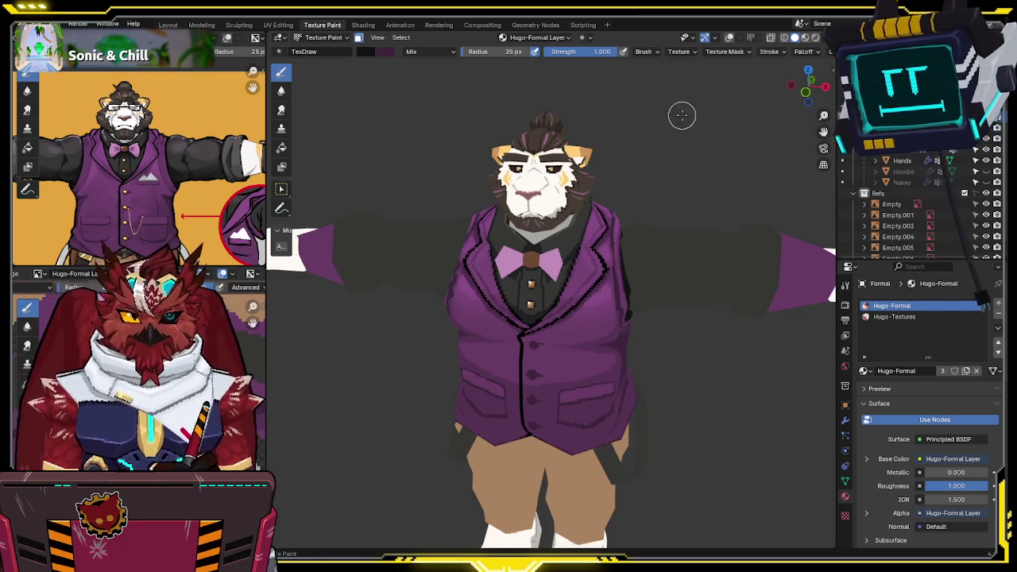
- Zoom in on the vest buttons and dab tan onto the top front button
scroll(605, 209, up, 2)
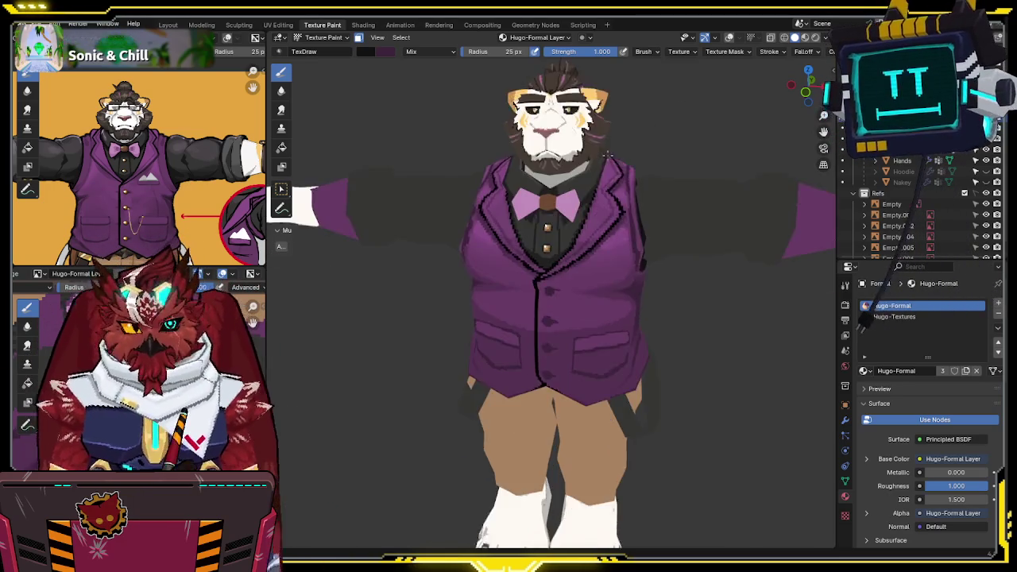
scroll(609, 199, up, 2)
scroll(592, 190, up, 2)
scroll(570, 194, up, 2)
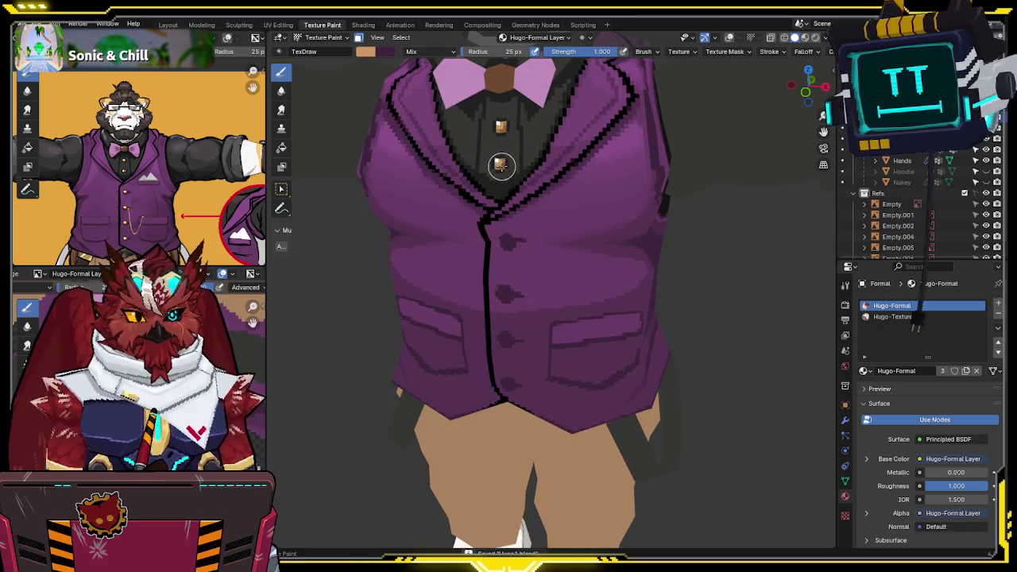
scroll(531, 208, up, 2)
scroll(536, 210, up, 2)
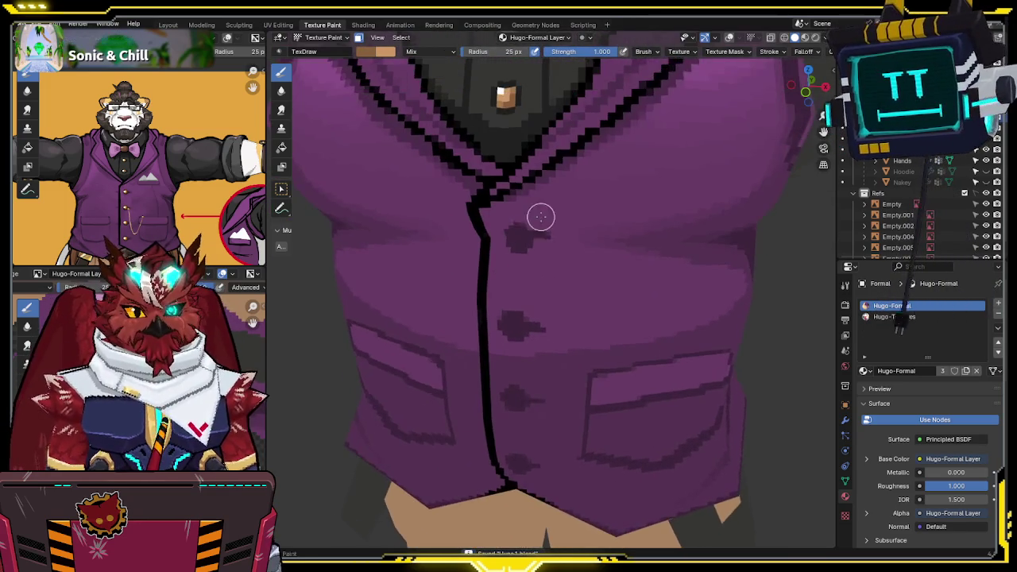
scroll(541, 215, up, 1)
scroll(538, 212, up, 1)
scroll(538, 213, down, 2)
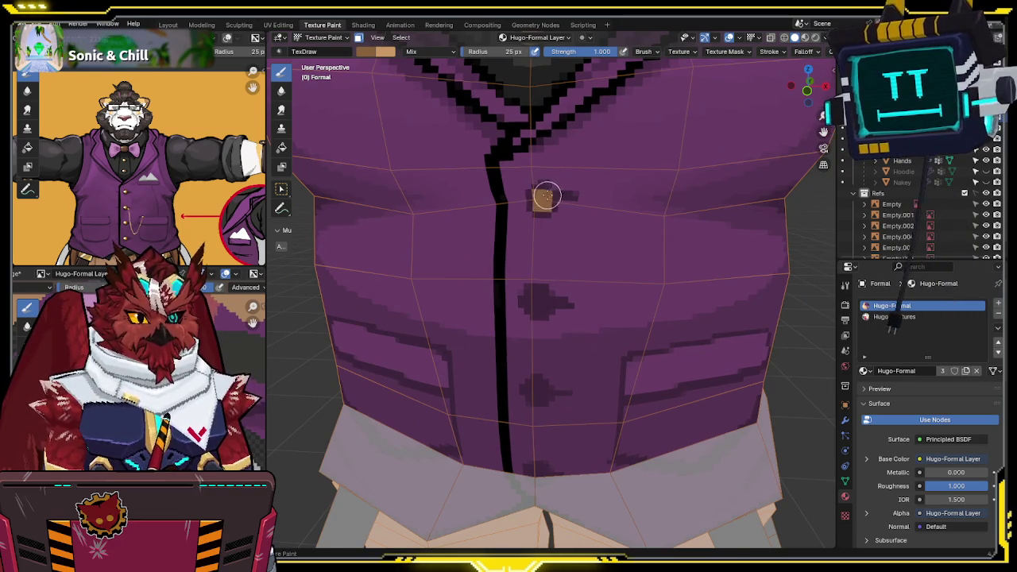
- Dab tan on the next button down and sample the lighter tan from the top button
middle_drag(545, 196, 546, 224)
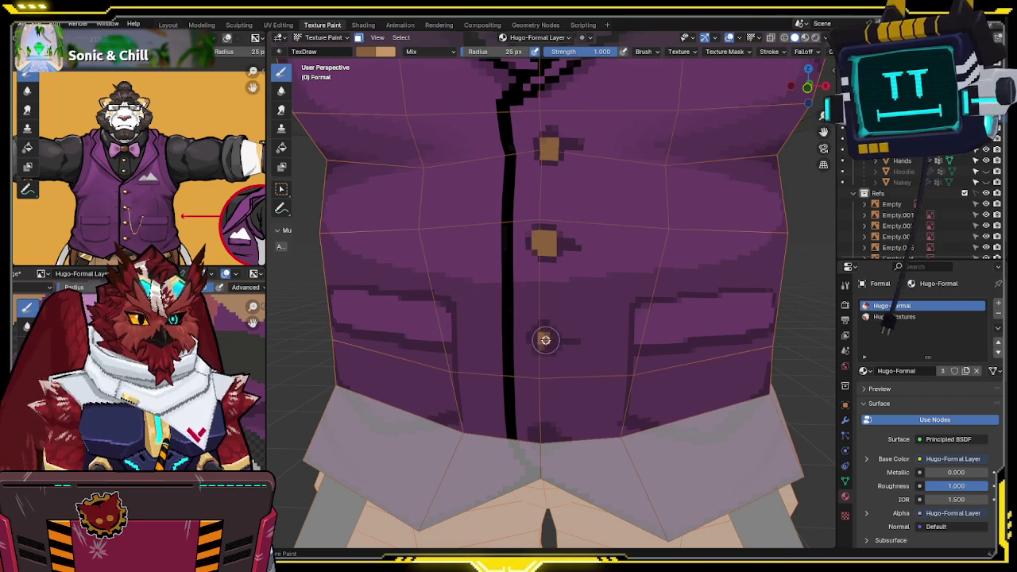
click(540, 340)
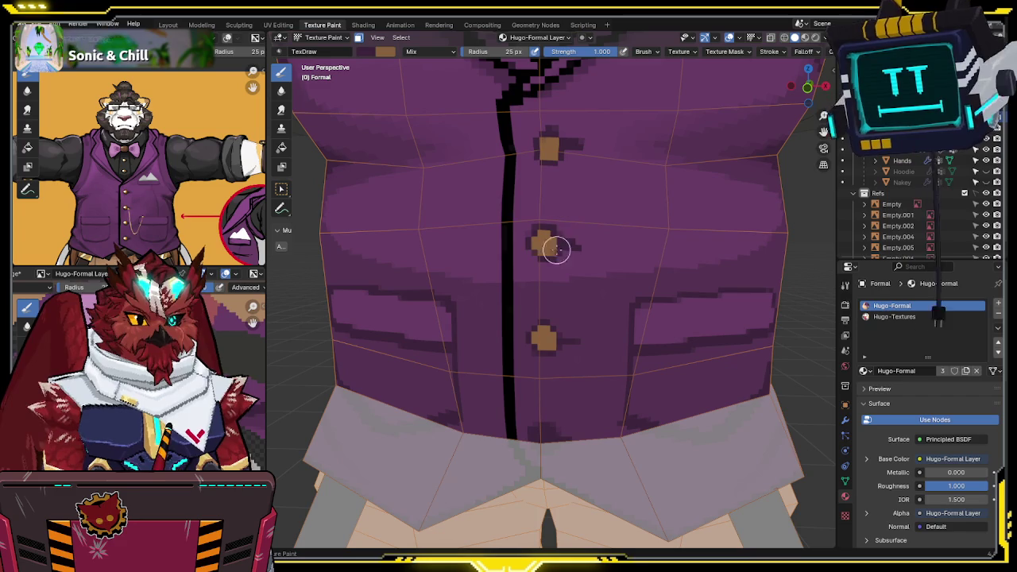
middle_drag(549, 255, 533, 204)
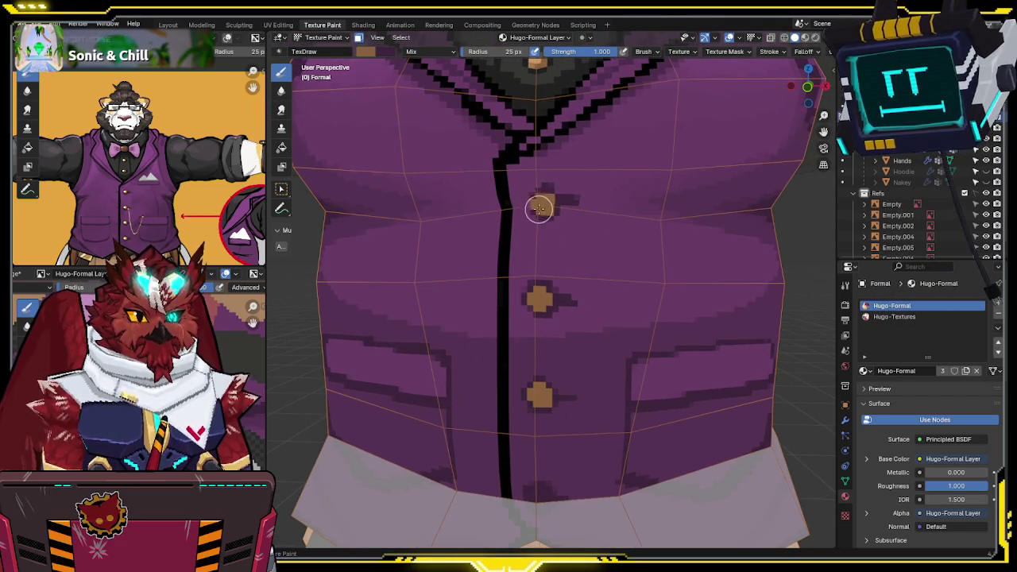
key(s)
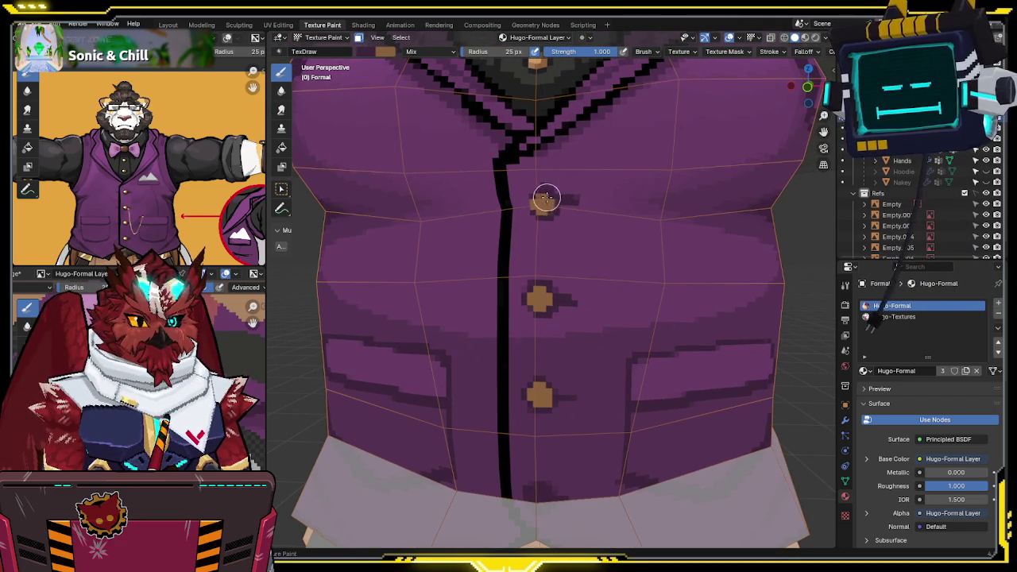
scroll(539, 205, down, 2)
scroll(540, 219, down, 2)
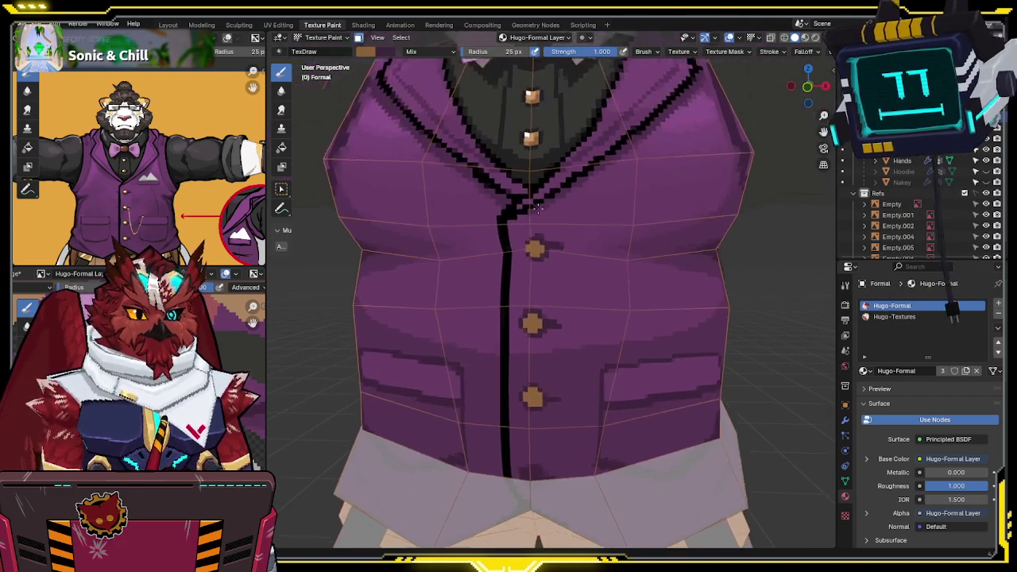
scroll(544, 235, down, 1)
scroll(547, 235, up, 2)
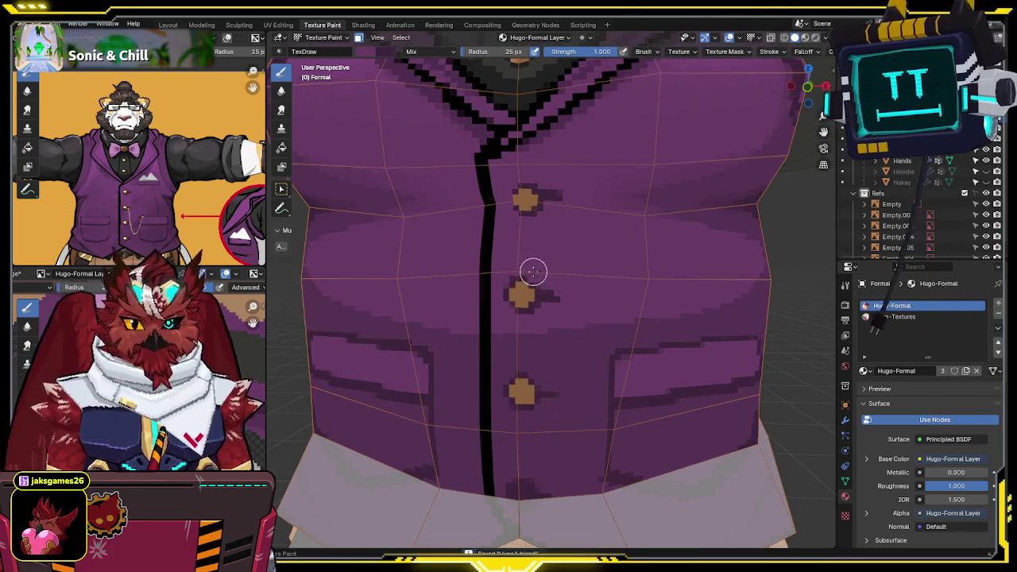
shift+scroll(540, 278, down, 3)
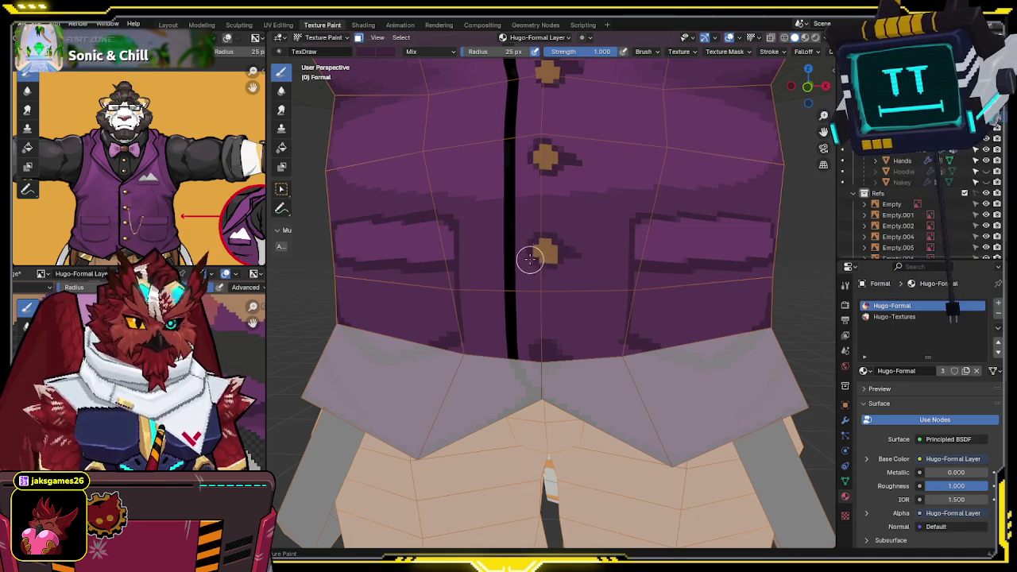
shift+scroll(567, 228, up, 2)
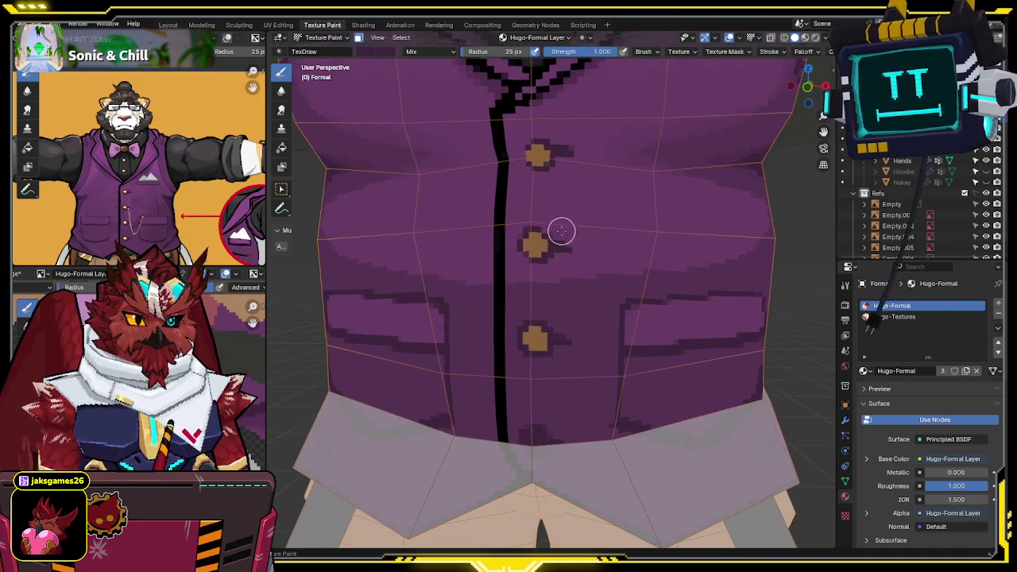
shift+scroll(562, 270, up, 2)
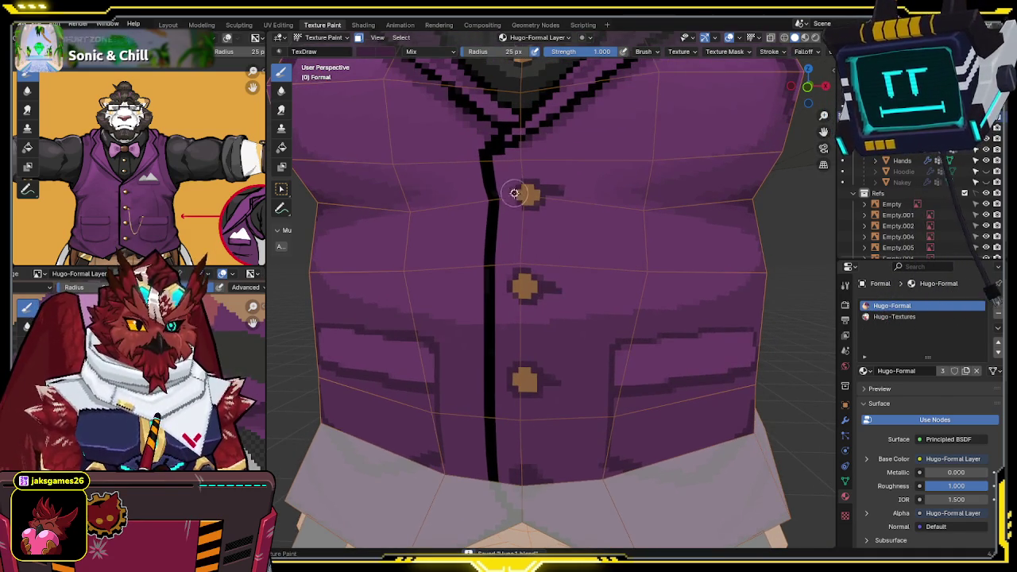
scroll(534, 162, down, 2)
scroll(533, 162, down, 1)
scroll(531, 166, up, 3)
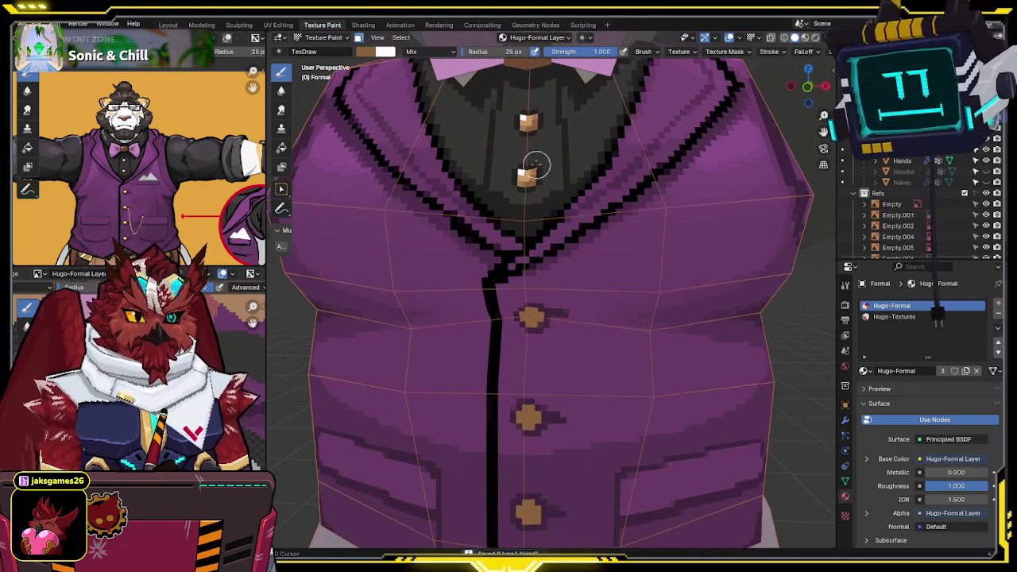
scroll(532, 270, up, 2)
shift+scroll(528, 279, down, 2)
ctrl+scroll(528, 280, down, 2)
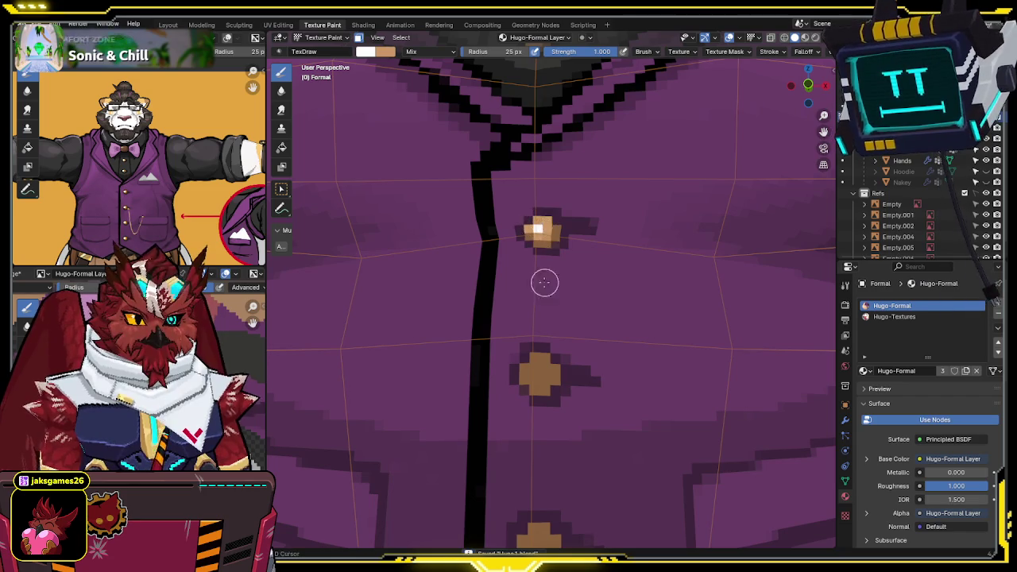
shift+scroll(544, 282, down, 1)
- Repaint the second button in lighter tan, then switch to white for highlights near the hem
key(x)
drag(529, 329, 538, 335)
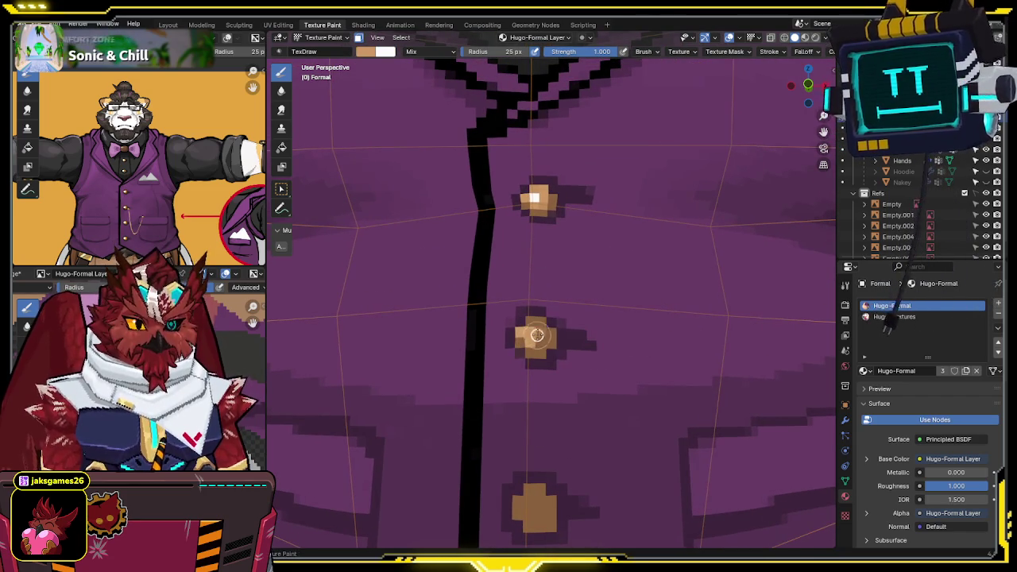
shift+middle_drag(539, 332, 515, 222)
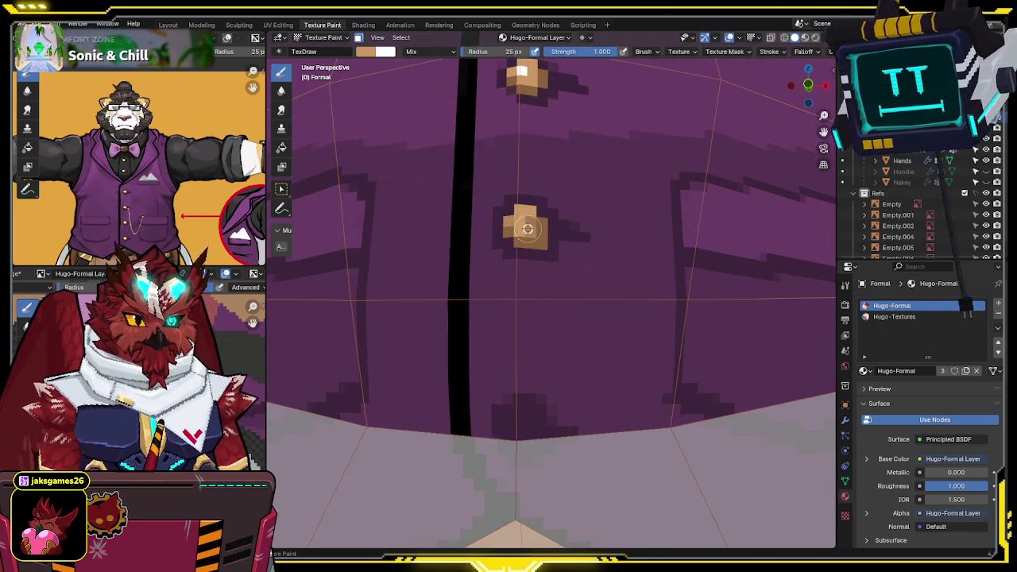
key(x)
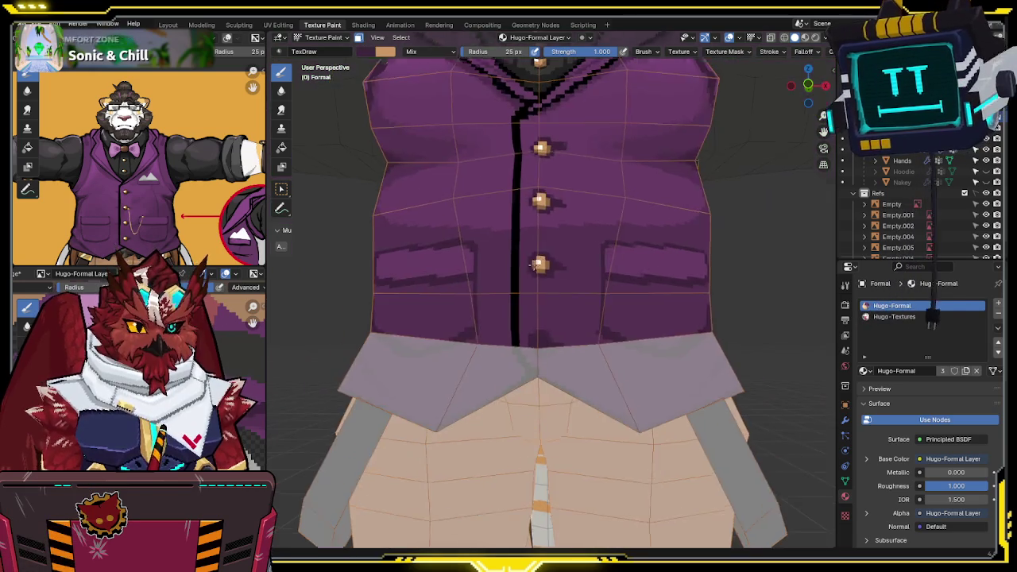
scroll(542, 245, down, 5)
shift+middle_drag(544, 252, 546, 175)
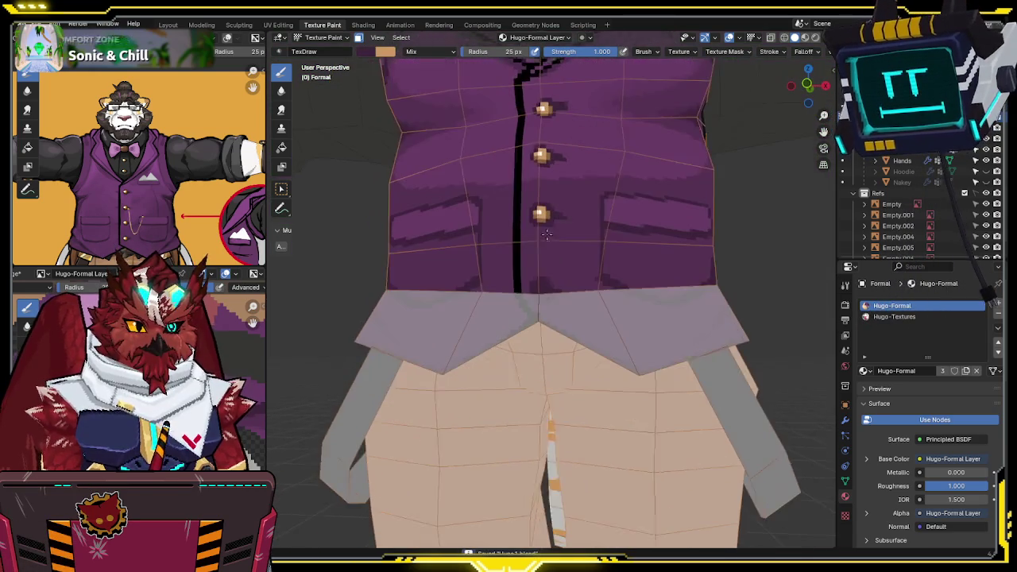
- Dab purple onto the grey lower hem and a white highlight on the lowest button
click(549, 311)
scroll(554, 308, up, 3)
click(504, 196)
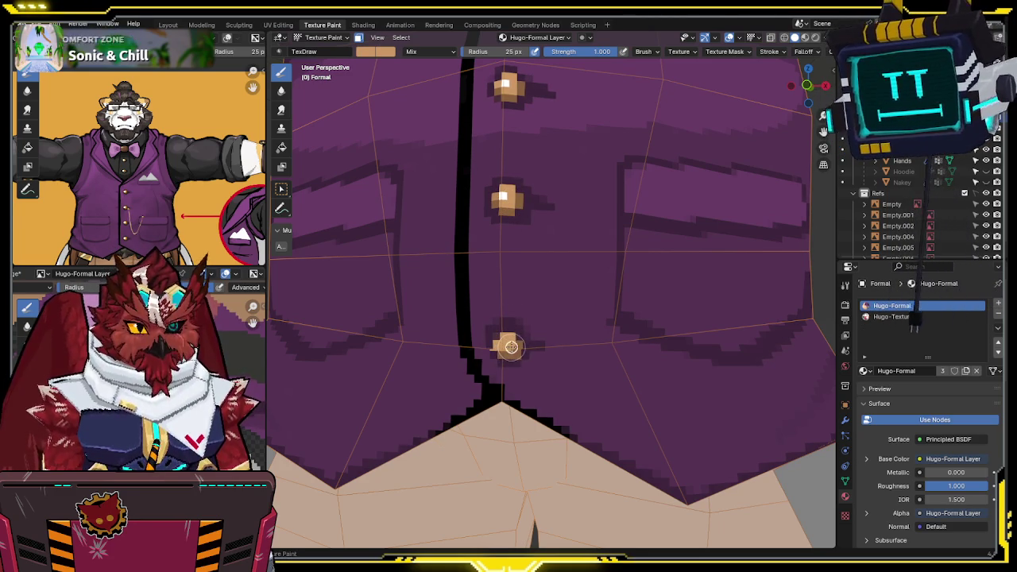
key(m)
key(s)
scroll(515, 317, down, 5)
- Save the Hugo-Formal Layer texture image and the .blend file
mouse_move(515, 317)
middle_down()
mouse_move(459, 267)
mouse_move(529, 263)
mouse_move(510, 188)
middle_up()
key(alt+s)
scroll(460, 266, down, 3)
key(ctrl+s)
scroll(530, 263, up, 8)
- Show the overlays again, recentre on the lowest button and switch the colour back to tan
key(shift+alt+z)
scroll(509, 187, down, 3)
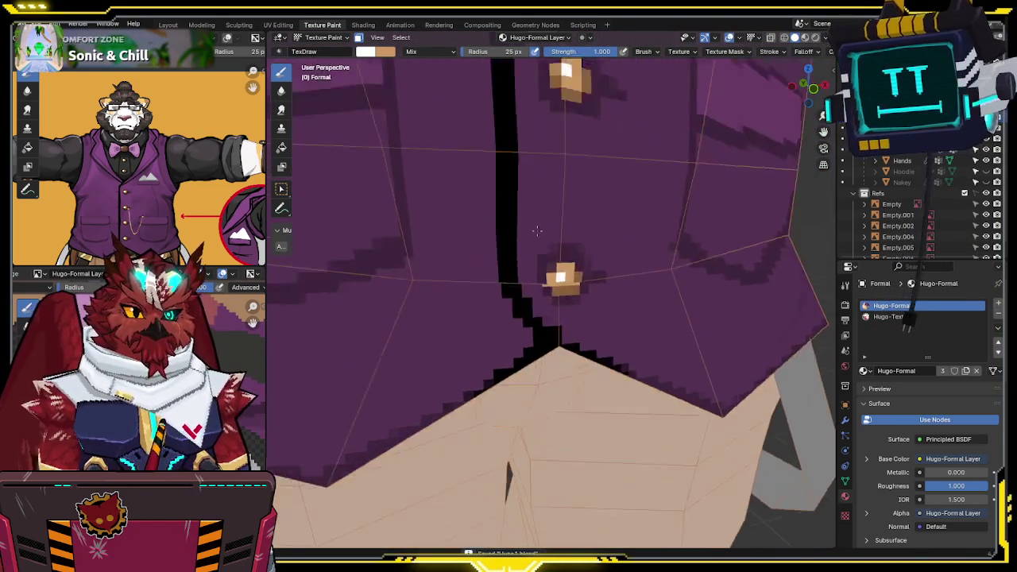
scroll(548, 268, up, 3)
middle_drag(547, 268, 529, 270)
scroll(459, 228, up, 2)
key(s)
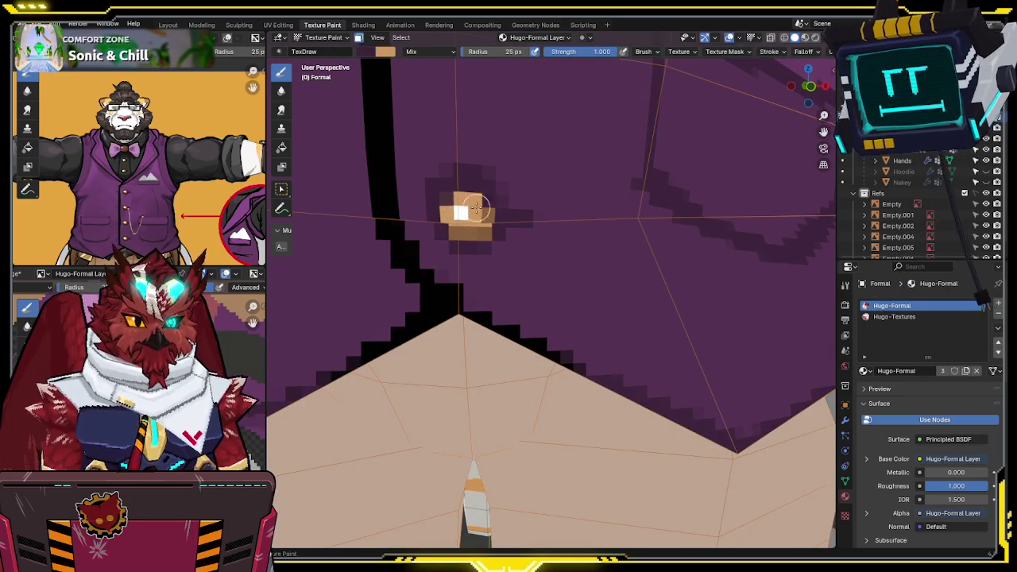
scroll(485, 226, down, 4)
scroll(475, 239, up, 1)
scroll(499, 247, up, 2)
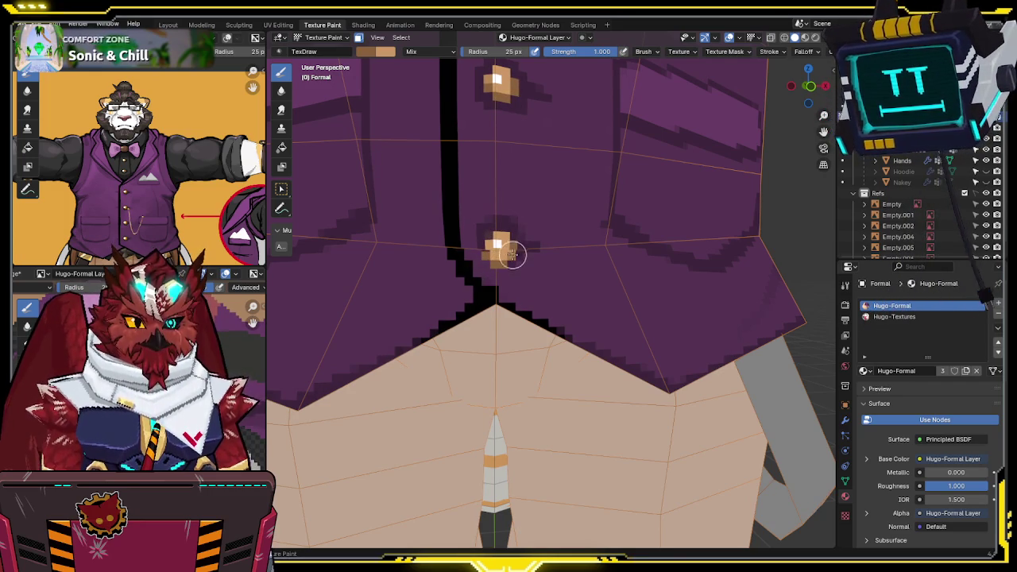
- Hide the overlays and save the texture image again
key(shift+alt+z)
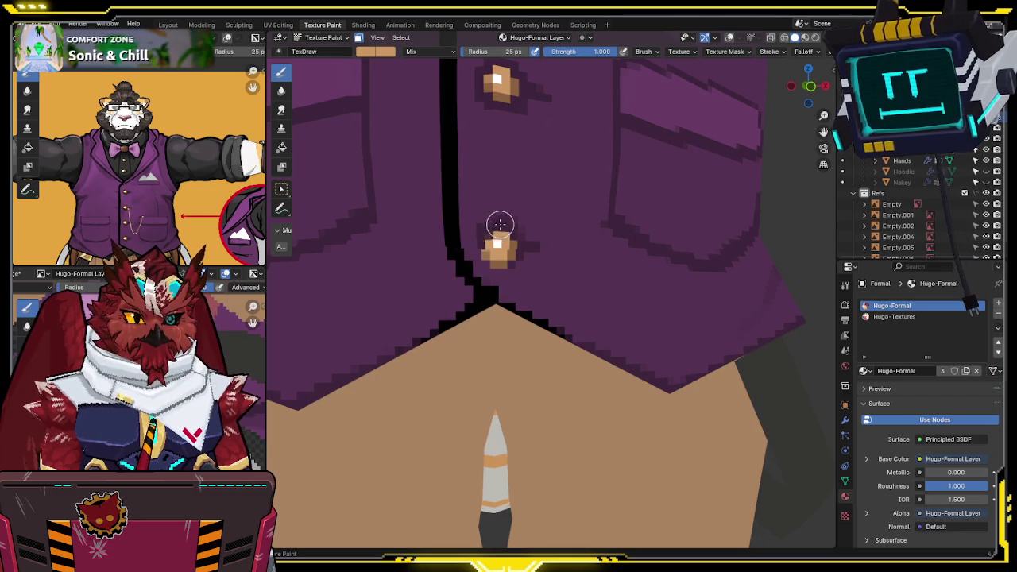
scroll(497, 231, down, 3)
scroll(414, 286, down, 2)
key(alt+s)
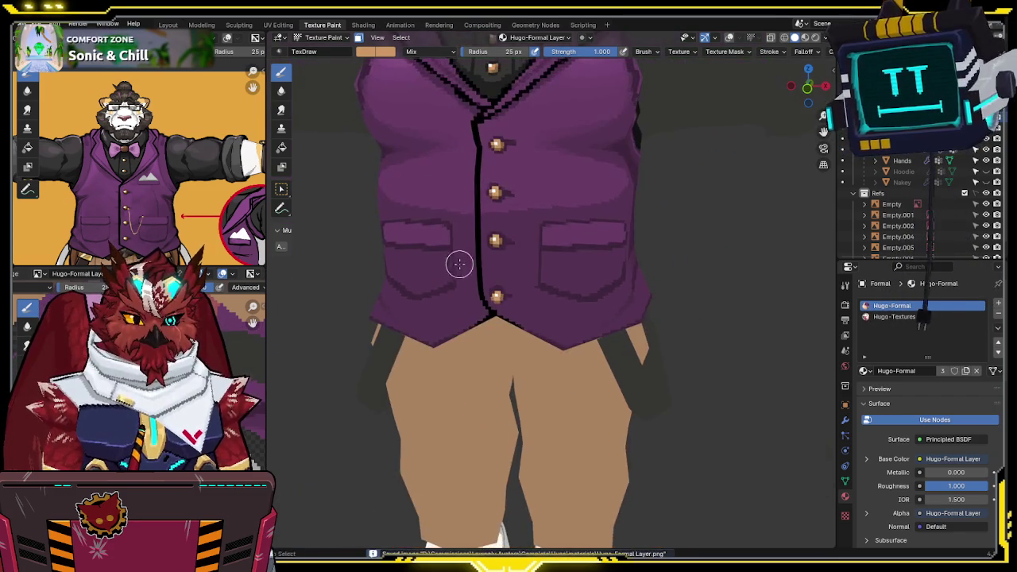
- Orbit toward the vest's front, save the painted texture image, and turn the viewport overlays back on
scroll(459, 264, down, 2)
middle_drag(527, 257, 482, 284)
key(alt+s)
mouse_move(554, 266)
middle_down()
mouse_move(559, 259)
mouse_move(549, 286)
middle_up()
scroll(556, 271, up, 3)
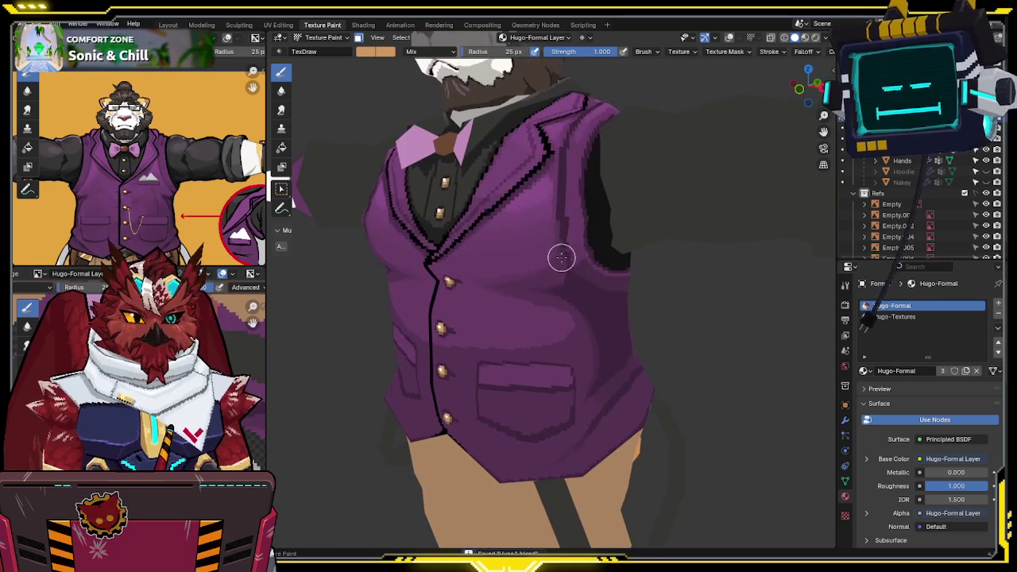
key(alt+s)
scroll(538, 246, down, 2)
key(shift+alt+z)
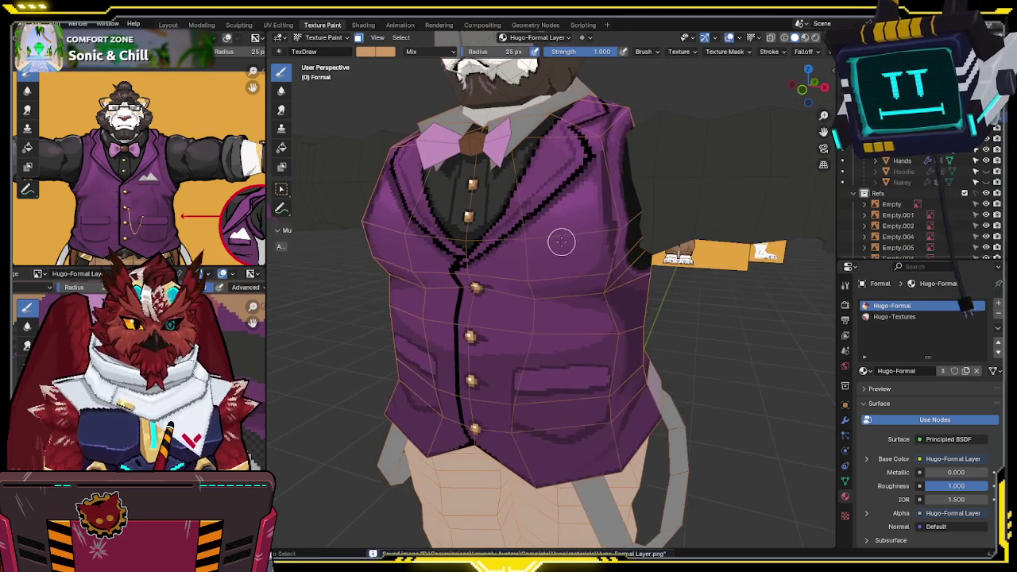
scroll(561, 238, down, 1)
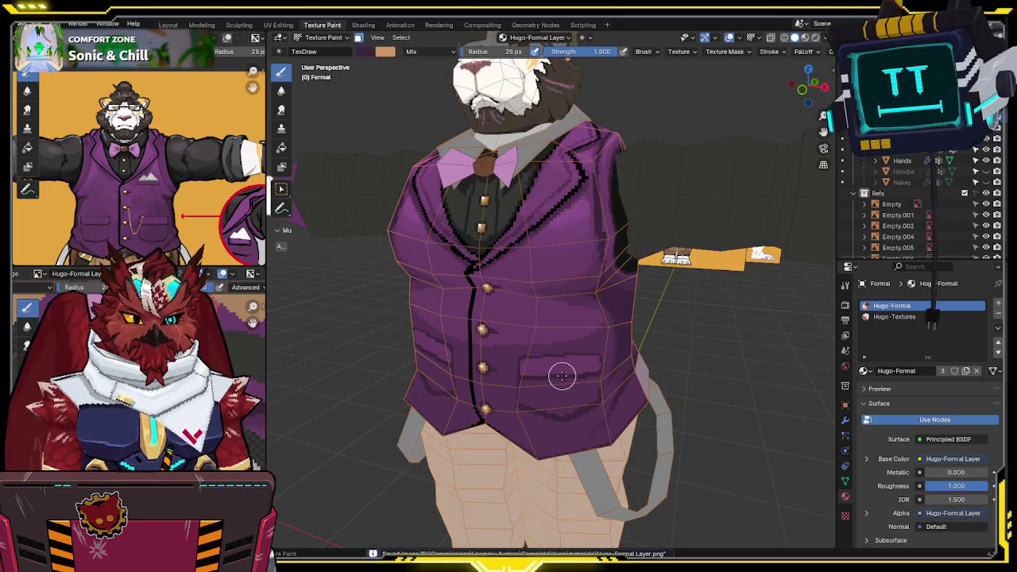
- Switch to front orthographic view and sample the reference pocket square's light grey as the paint colour
key(KP_1)
scroll(201, 111, up, 2)
scroll(201, 111, up, 2)
key(s)
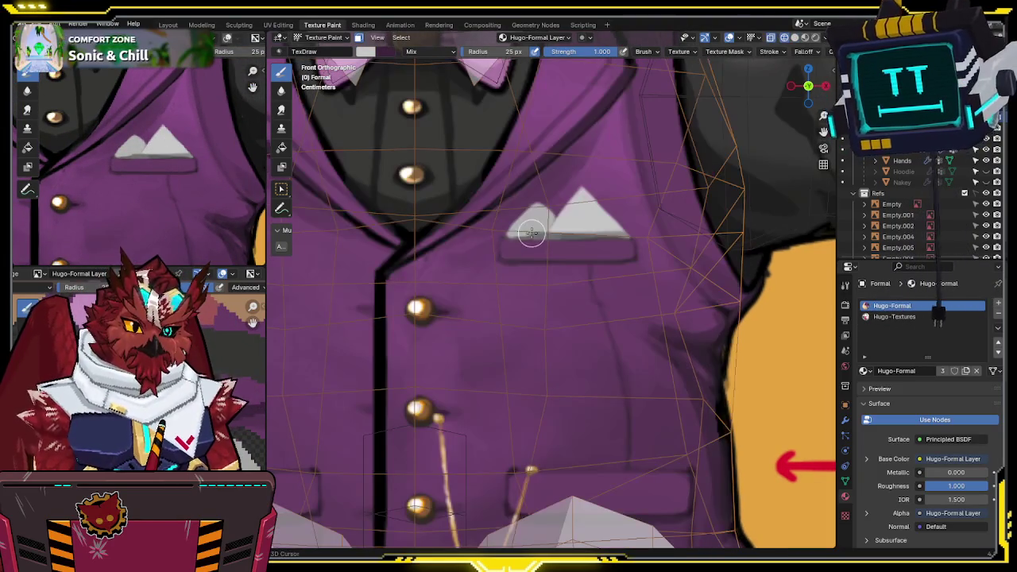
key(s)
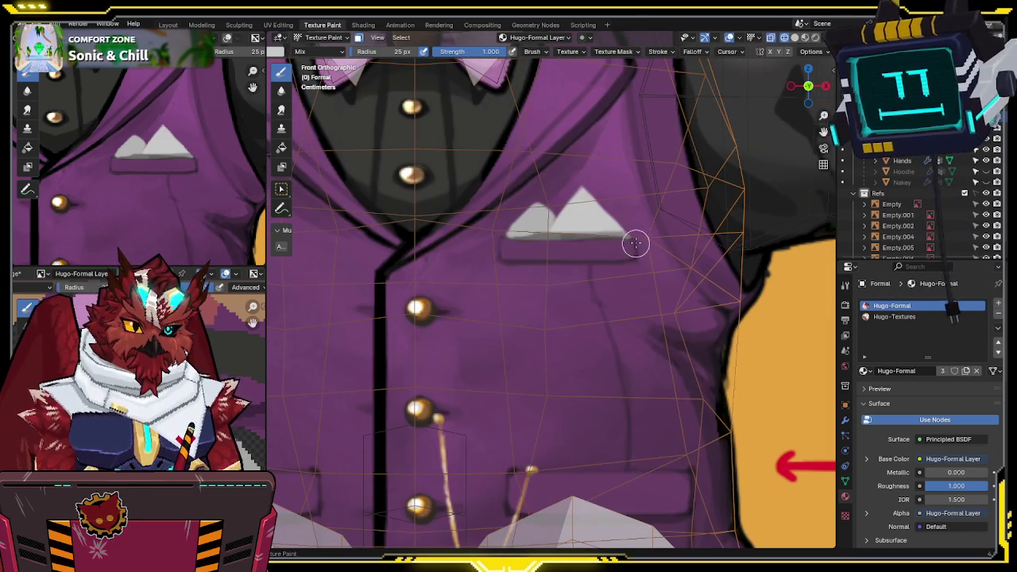
key(ctrl+z)
- Draw the chest pocket's dark corner and top edge, then paint the light grey pocket square above it
mouse_move(642, 240)
mouse_down()
mouse_move(628, 264)
mouse_move(579, 265)
mouse_up()
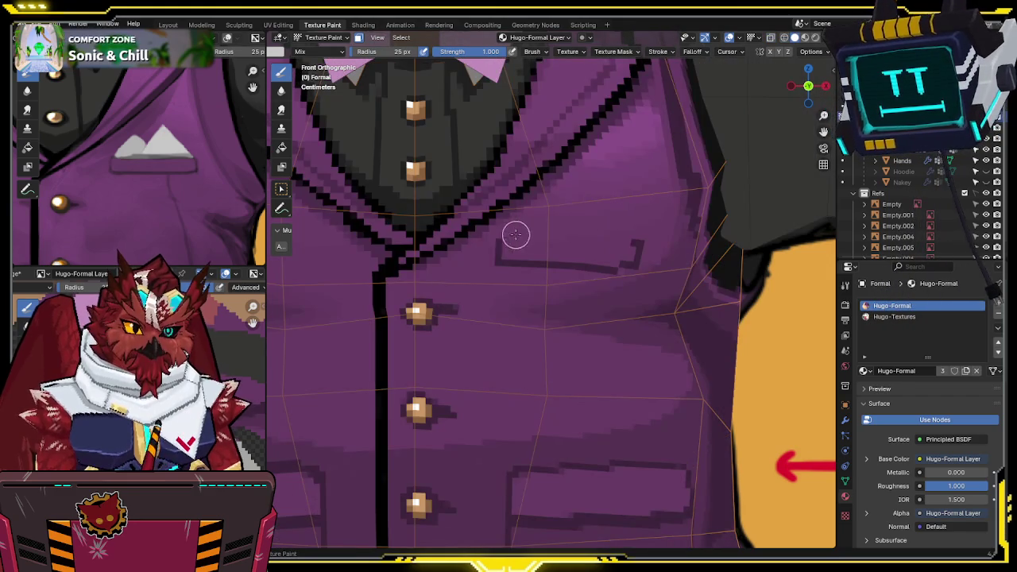
drag(500, 235, 563, 235)
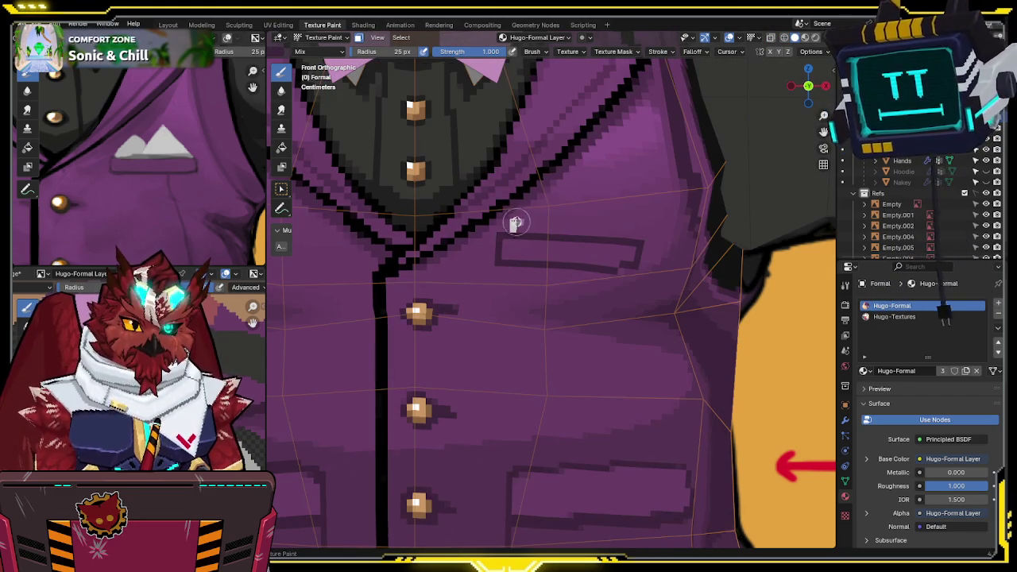
drag(512, 227, 521, 228)
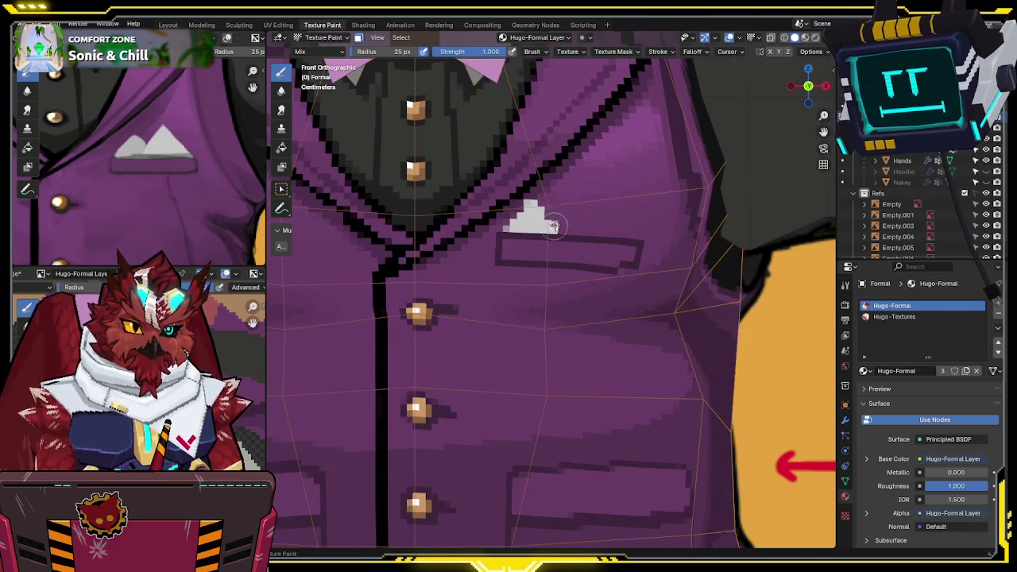
mouse_move(566, 211)
mouse_down()
mouse_move(591, 197)
mouse_move(629, 233)
mouse_up()
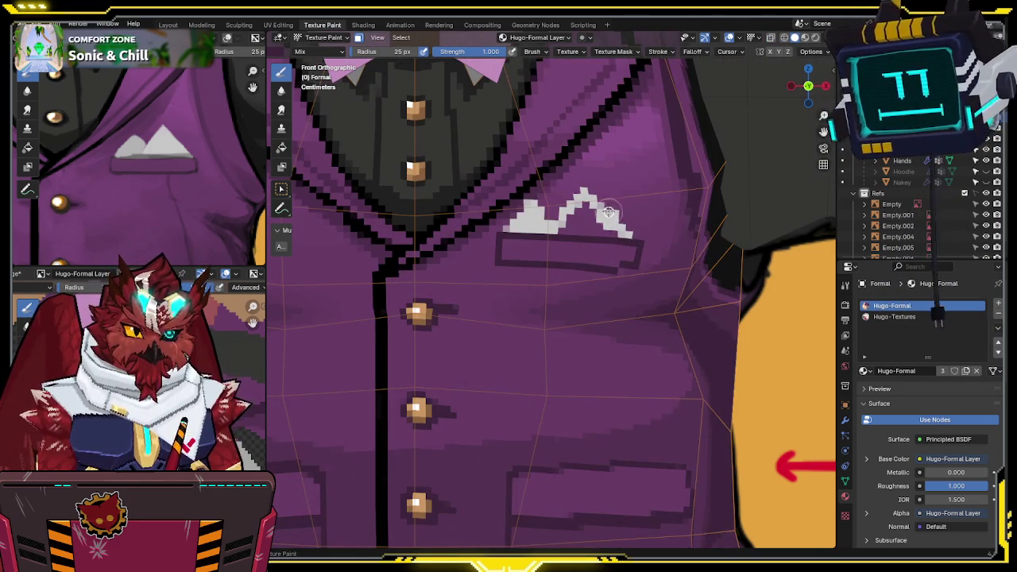
drag(582, 203, 593, 216)
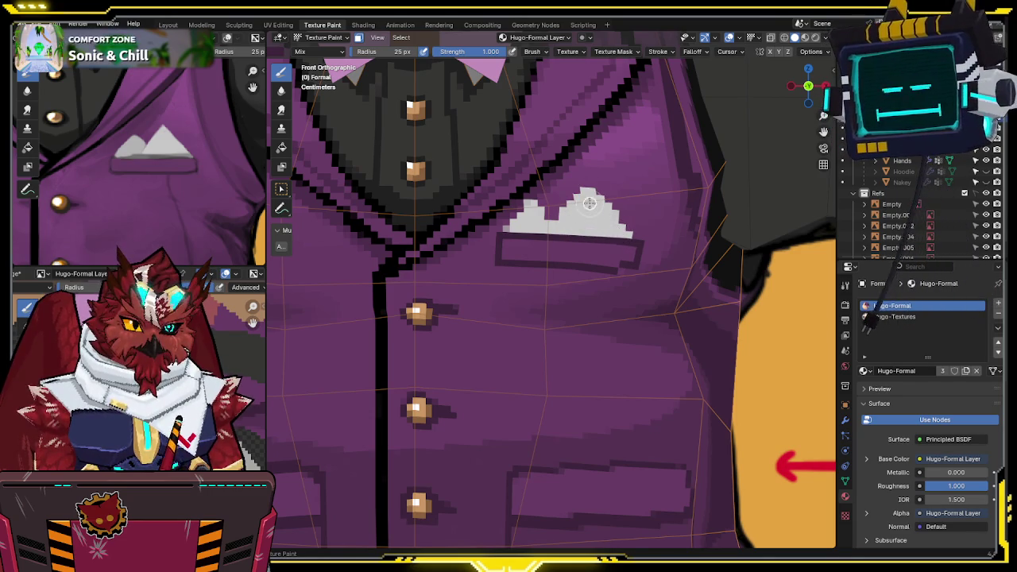
drag(548, 190, 537, 198)
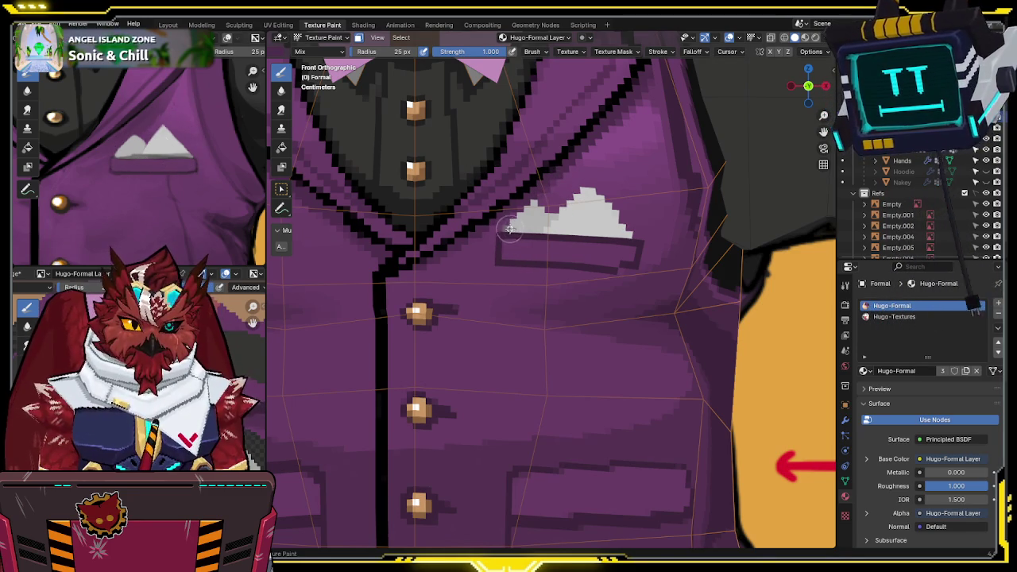
- Shade the pocket square's grey base at brush Strength 0.449 and save the blend file
drag(543, 231, 594, 233)
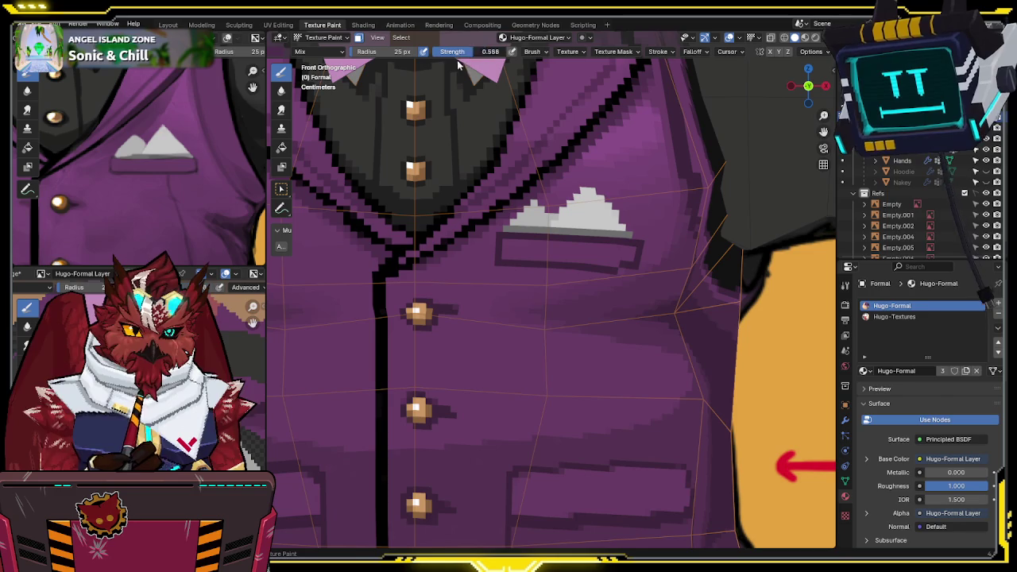
drag(457, 62, 429, 62)
drag(551, 229, 583, 232)
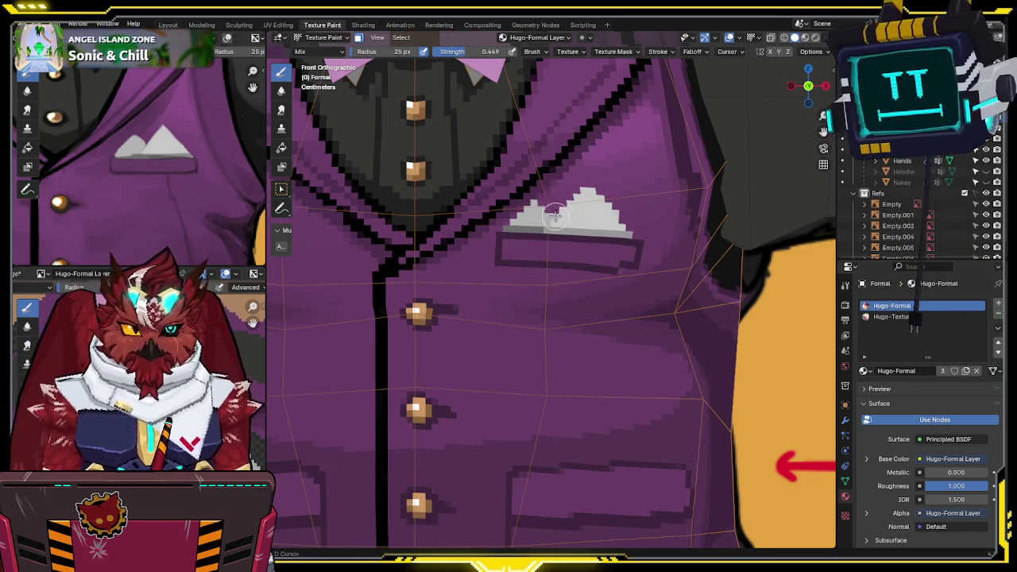
shift+middle_drag(555, 209, 545, 221)
key(ctrl+s)
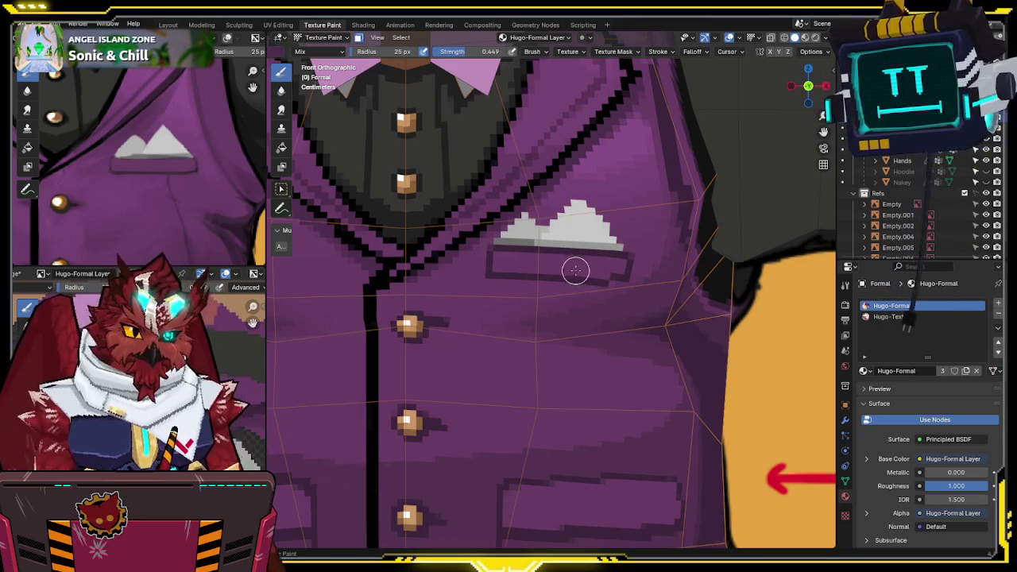
- Reframe the view over the chest, save the blend file again, and return to Object Mode
shift+middle_drag(563, 270, 538, 243)
key(ctrl+s)
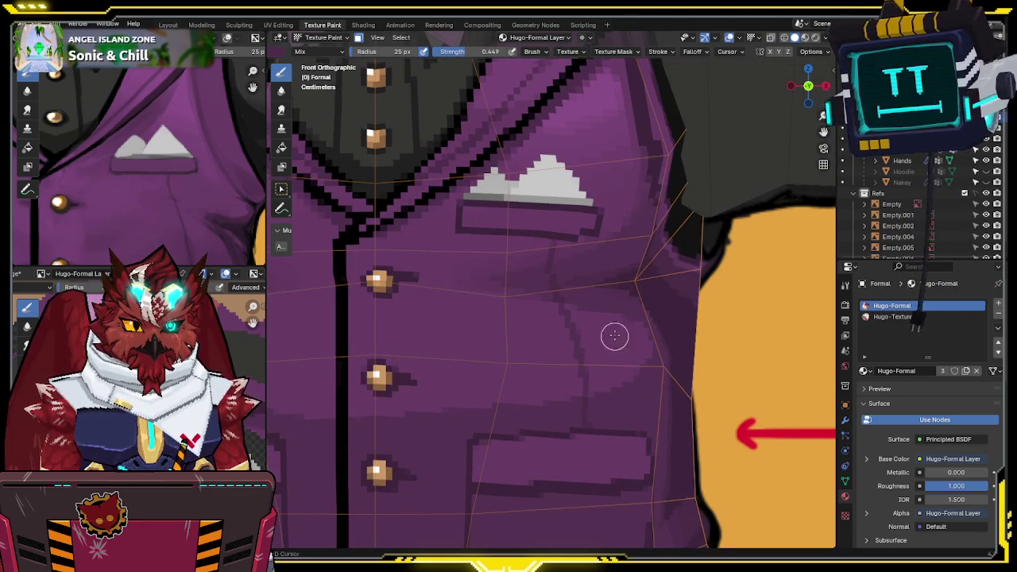
shift+middle_drag(613, 336, 597, 281)
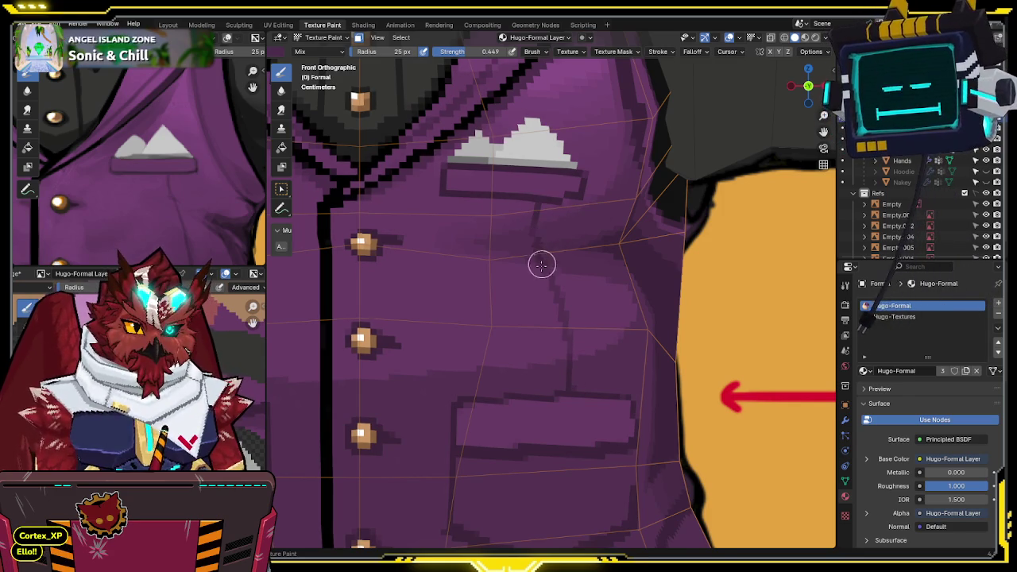
scroll(548, 259, down, 2)
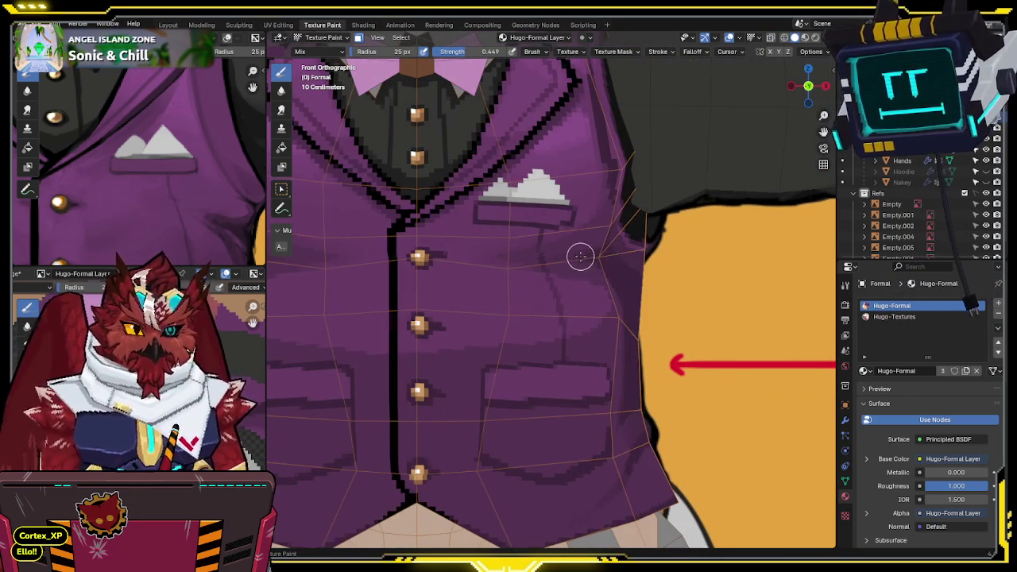
shift+middle_drag(590, 245, 625, 223)
key(ctrl+Tab)
click(566, 230)
- Turn the view to face the vest front and switch into Texture Paint mode
scroll(626, 224, down, 3)
middle_drag(576, 273, 589, 268)
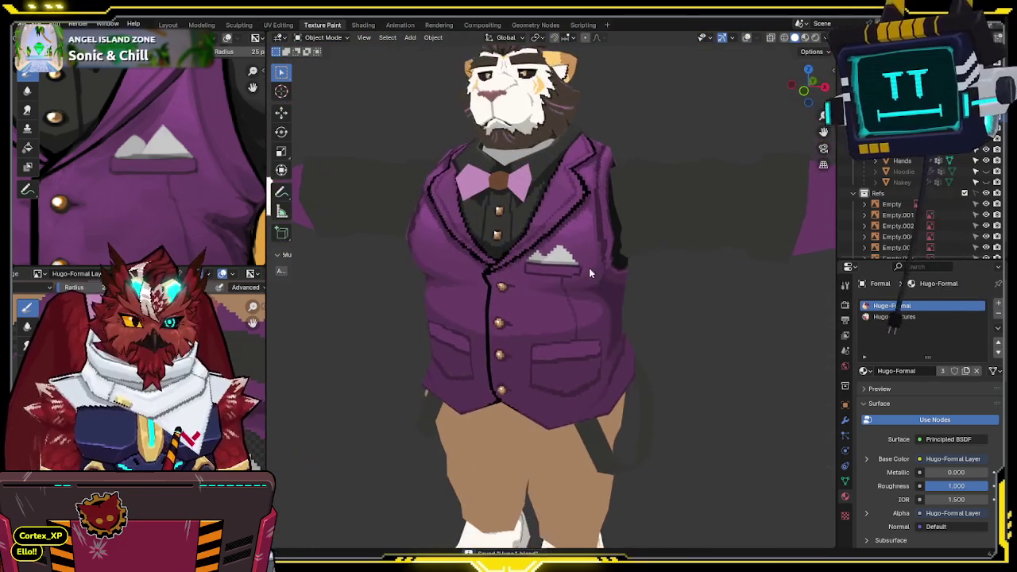
scroll(588, 250, up, 2)
key(ctrl+Tab)
click(626, 228)
- Pull back to show the whole vest and bow tie, save, and leave for Object Mode
scroll(509, 357, up, 3)
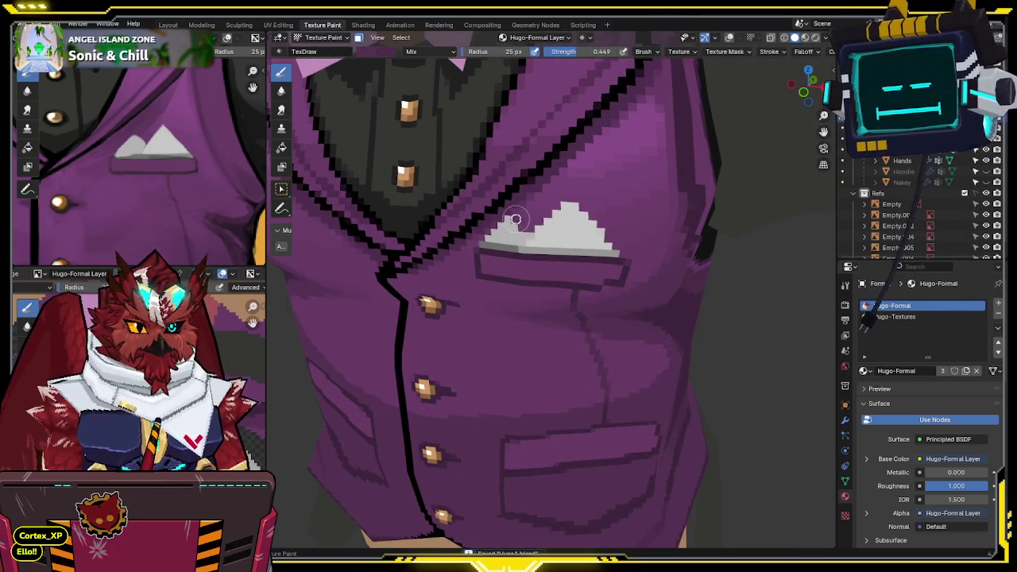
scroll(511, 219, down, 4)
scroll(557, 213, up, 4)
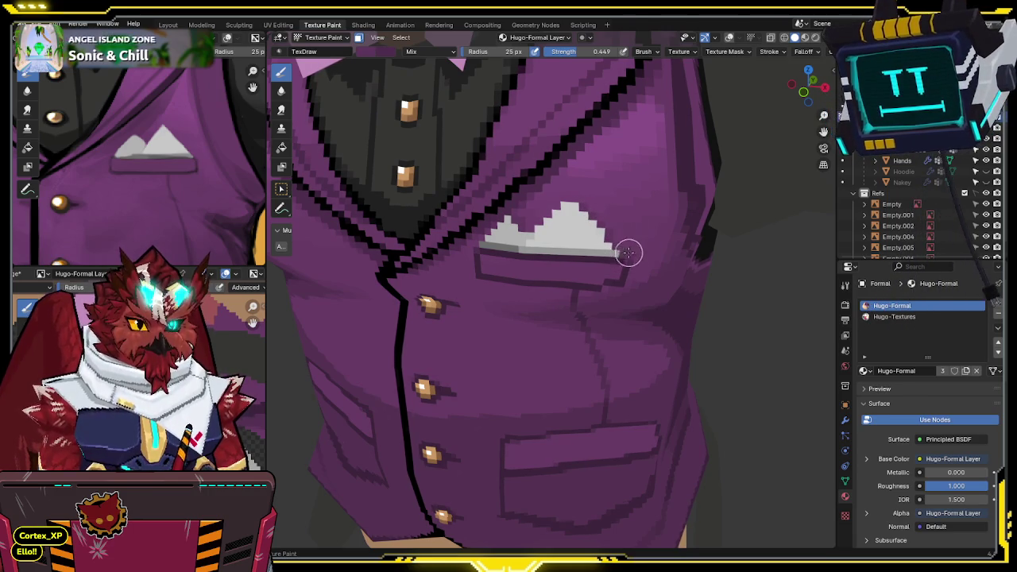
scroll(628, 249, down, 2)
mouse_move(627, 249)
middle_down()
mouse_move(607, 229)
mouse_move(596, 246)
middle_up()
key(ctrl+Tab)
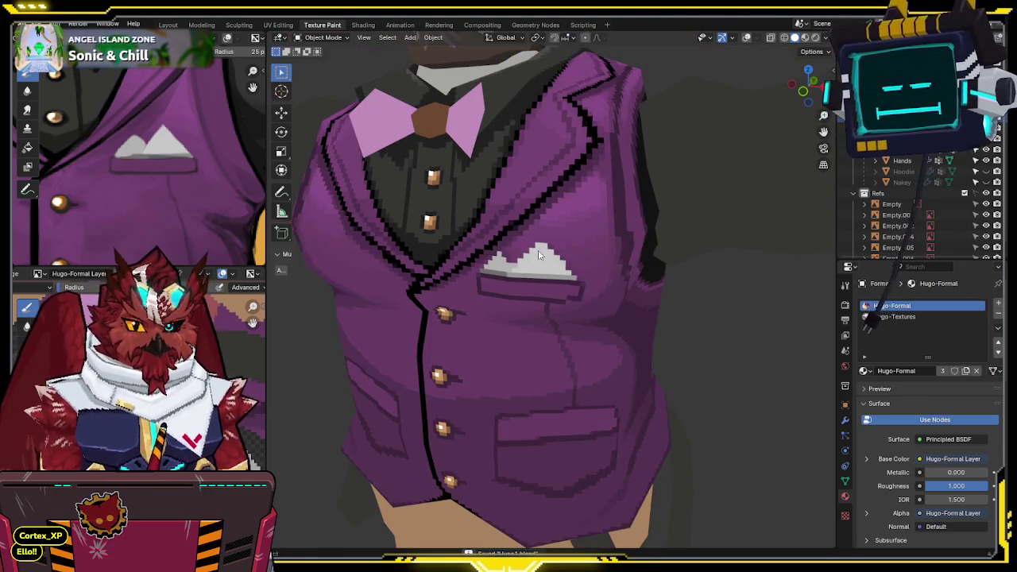
key(ctrl+s)
- Orbit around the body to inspect the vest from above and the sides
scroll(525, 261, down, 2)
mouse_move(525, 261)
middle_down()
mouse_move(547, 259)
mouse_move(539, 202)
middle_up()
scroll(547, 259, down, 1)
scroll(563, 225, up, 2)
mouse_move(560, 207)
middle_down()
mouse_move(535, 247)
mouse_move(388, 243)
mouse_move(492, 212)
mouse_move(545, 228)
middle_up()
scroll(535, 246, down, 2)
scroll(495, 221, up, 2)
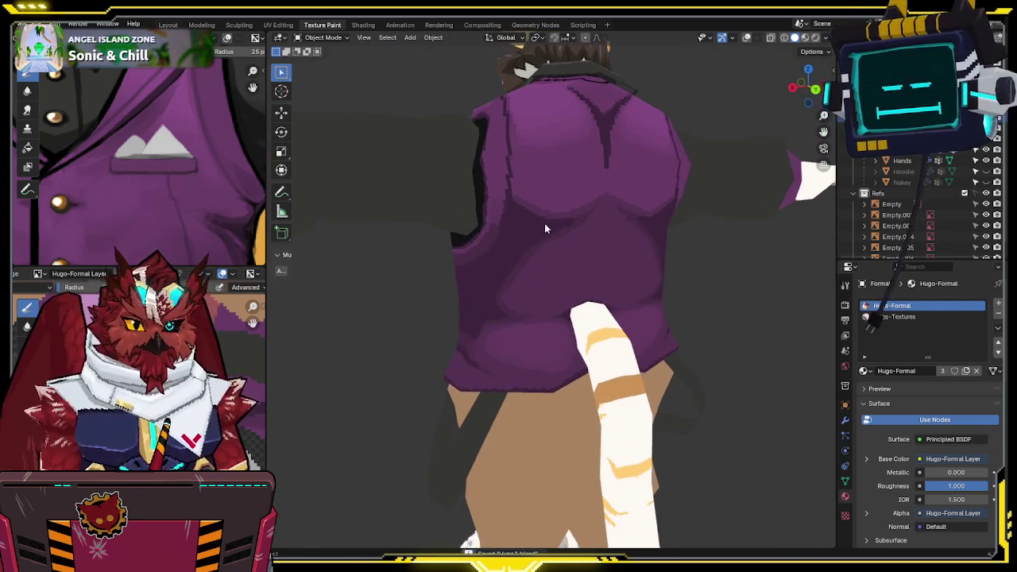
scroll(195, 184, down, 3)
scroll(202, 185, down, 1)
scroll(203, 186, down, 1)
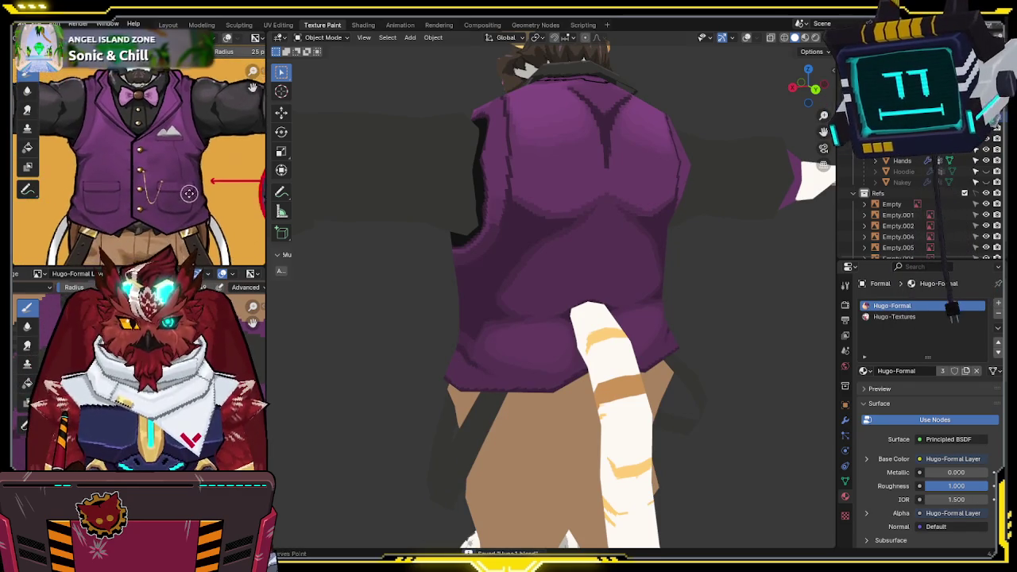
- Turn the model back to the vest front, rock it to check, and return to Texture Paint
mouse_move(492, 208)
middle_down()
mouse_move(643, 211)
mouse_move(576, 217)
mouse_move(587, 215)
middle_up()
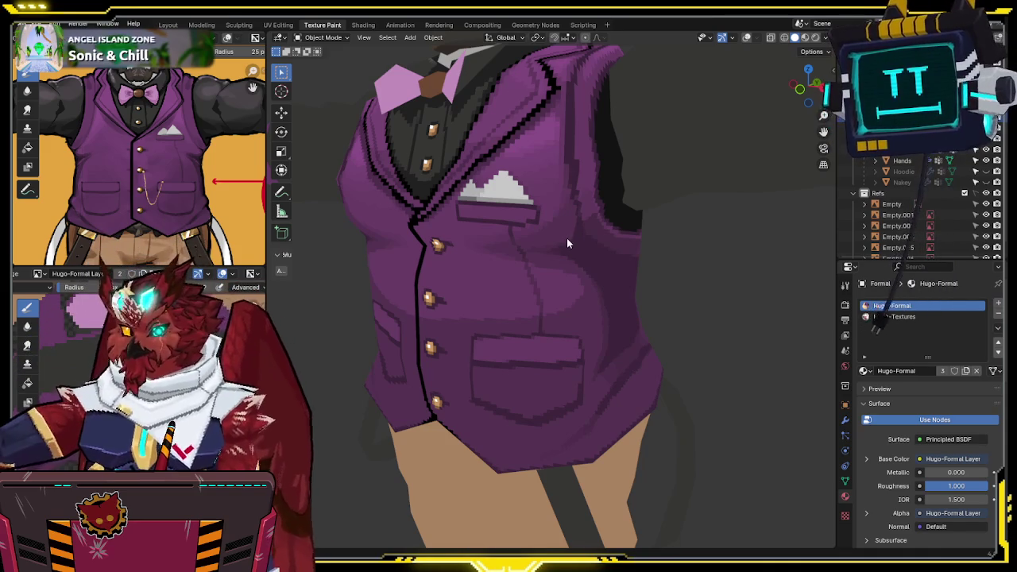
mouse_move(572, 233)
middle_down()
mouse_move(581, 220)
mouse_move(605, 225)
mouse_move(586, 228)
mouse_move(548, 316)
middle_up()
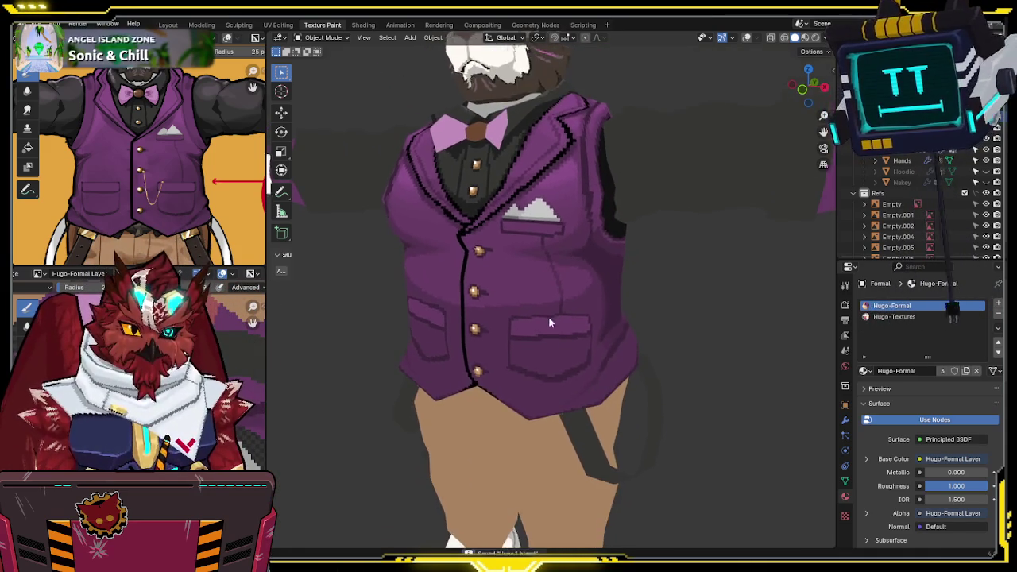
scroll(556, 262, up, 5)
key(ctrl+Tab)
click(523, 273)
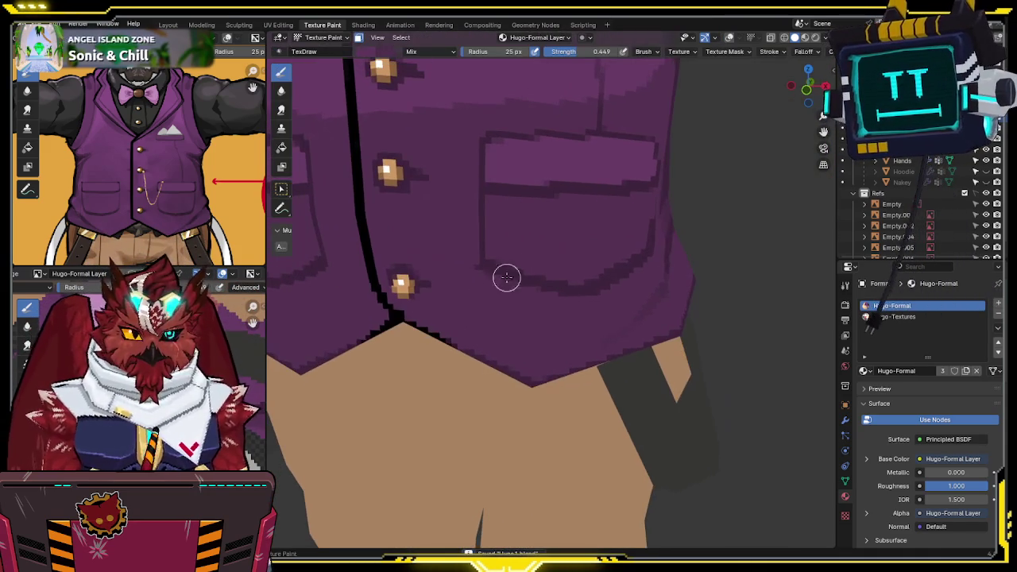
- Orbit around the vest front to review the shading, then save the Hugo-Formal Layer texture image
mouse_move(476, 274)
middle_down()
mouse_move(551, 238)
mouse_move(531, 214)
mouse_move(550, 220)
mouse_move(513, 224)
middle_up()
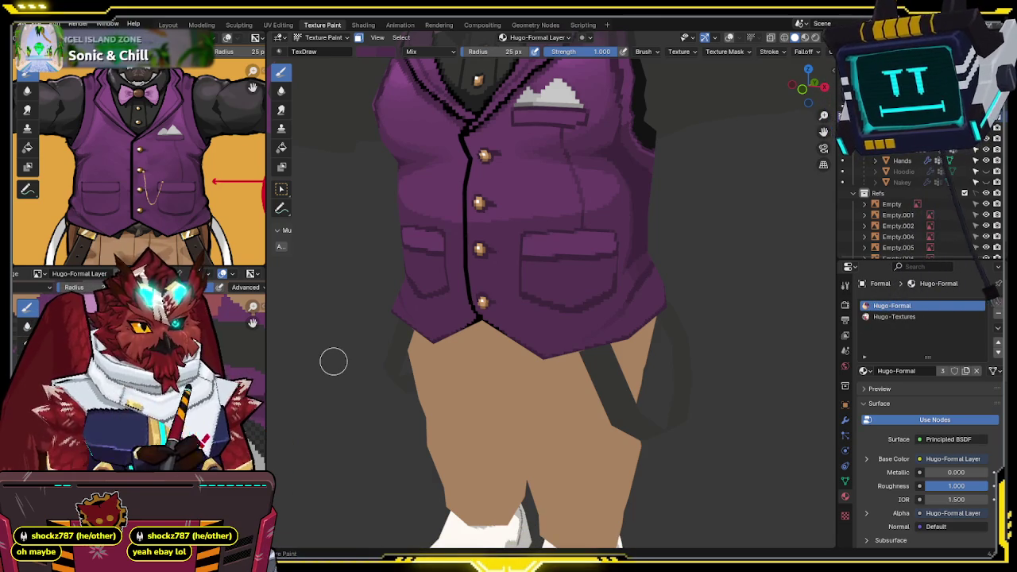
middle_drag(627, 257, 658, 258)
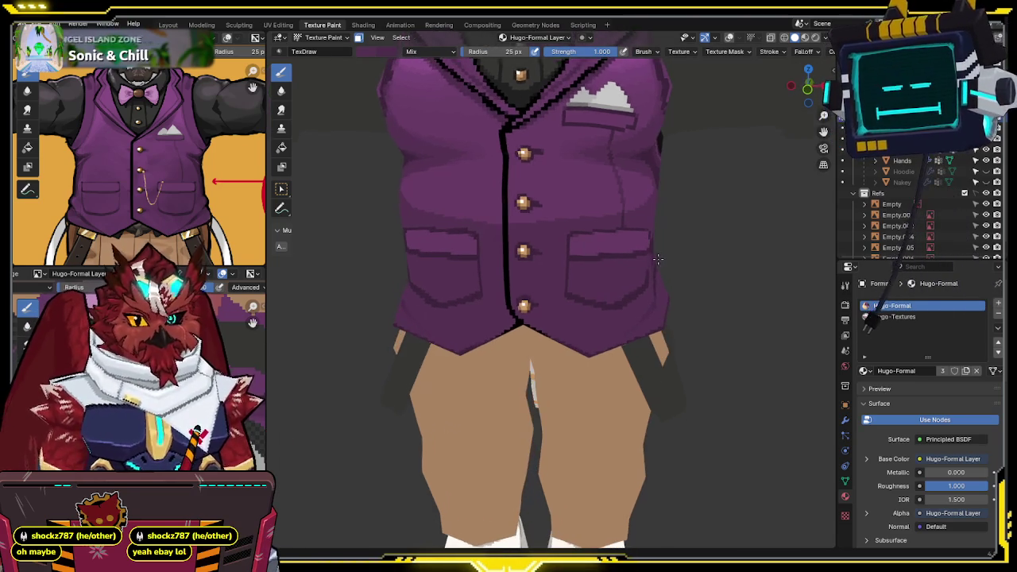
middle_drag(604, 229, 520, 202)
key(alt+s)
- Save the project file, zoom in on the vest, and re-angle the view
key(ctrl+s)
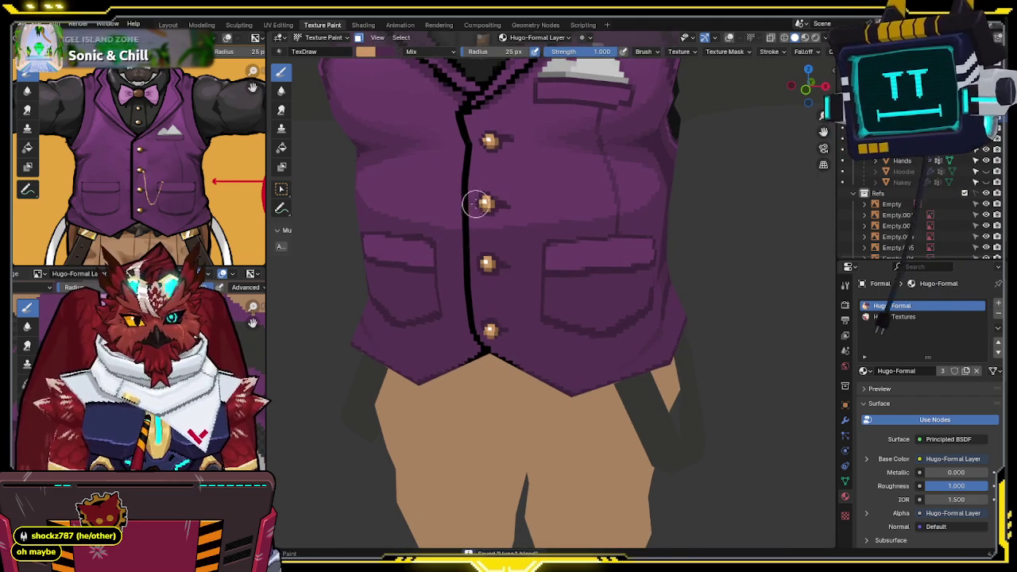
scroll(170, 193, up, 2)
scroll(159, 206, up, 2)
scroll(181, 160, up, 2)
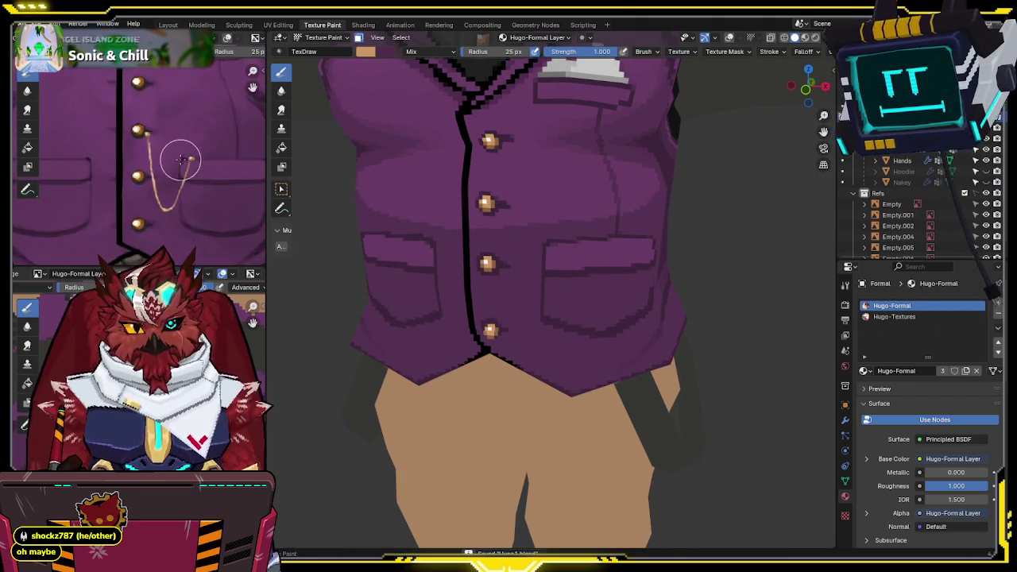
scroll(181, 160, up, 2)
mouse_move(604, 167)
middle_down()
mouse_move(616, 163)
mouse_move(586, 159)
middle_up()
key(ctrl+s)
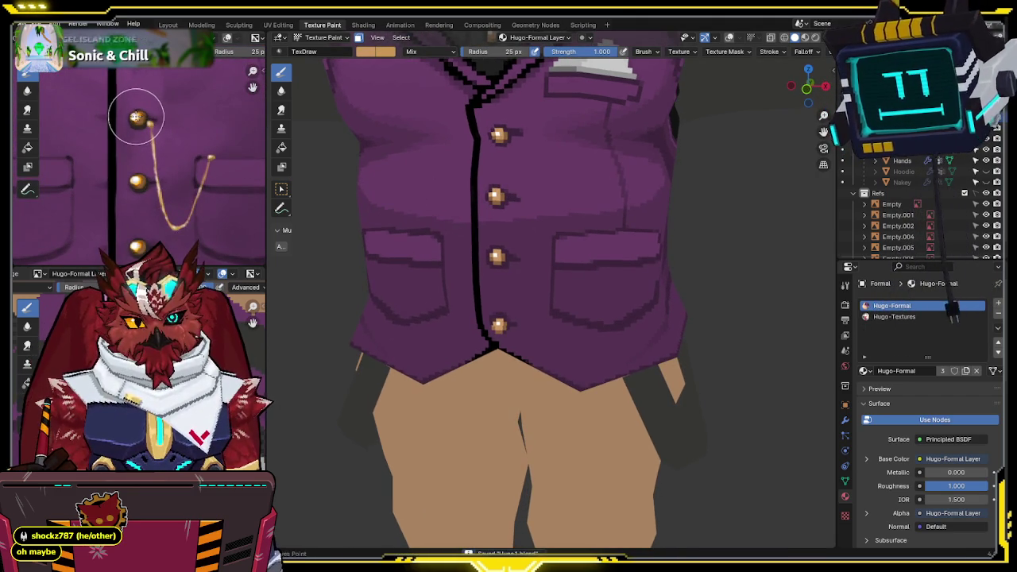
- Snap to Front Orthographic and dab a tan dot above the right pocket
key(s)
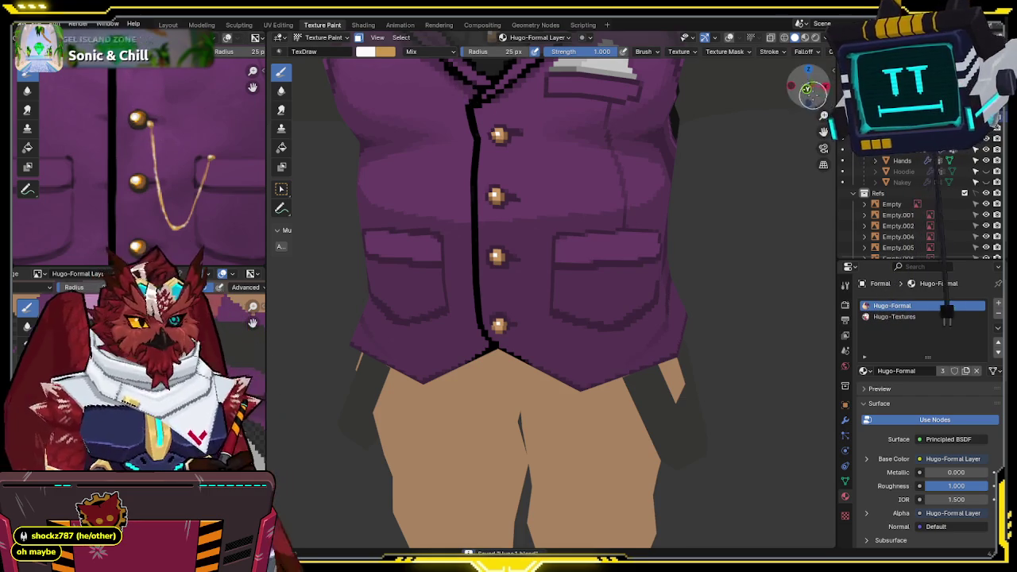
click(807, 89)
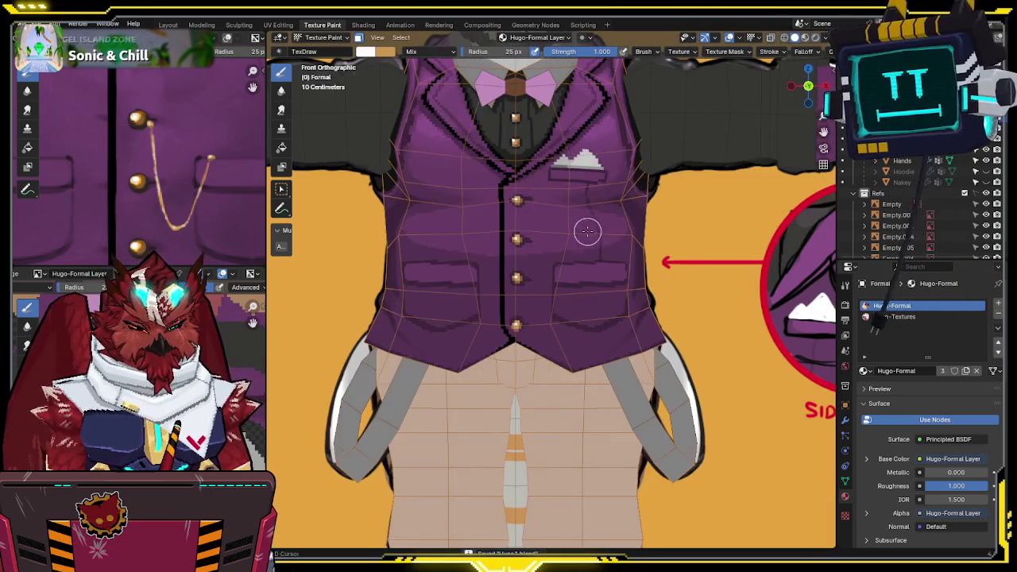
scroll(588, 230, up, 2)
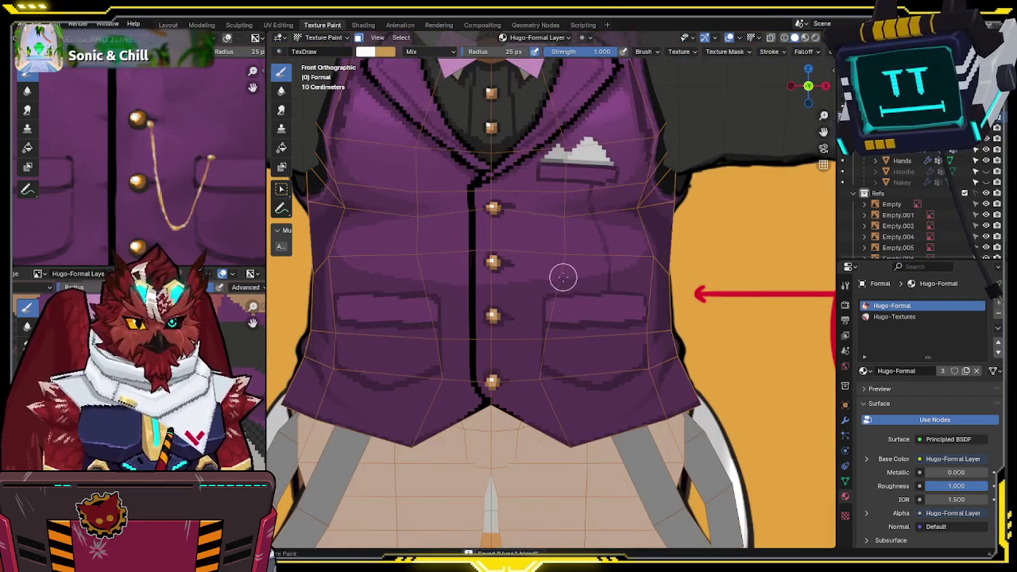
key(x)
click(557, 293)
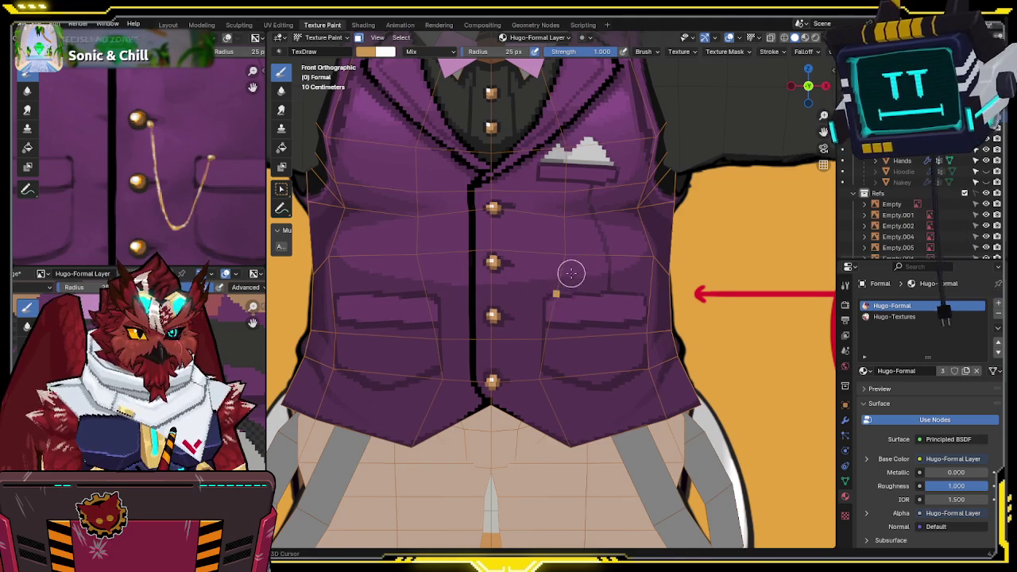
- Compare the dot in undo history, then paint the tan chain strand down from the second button
key(alt+h)
key(ctrl+z)
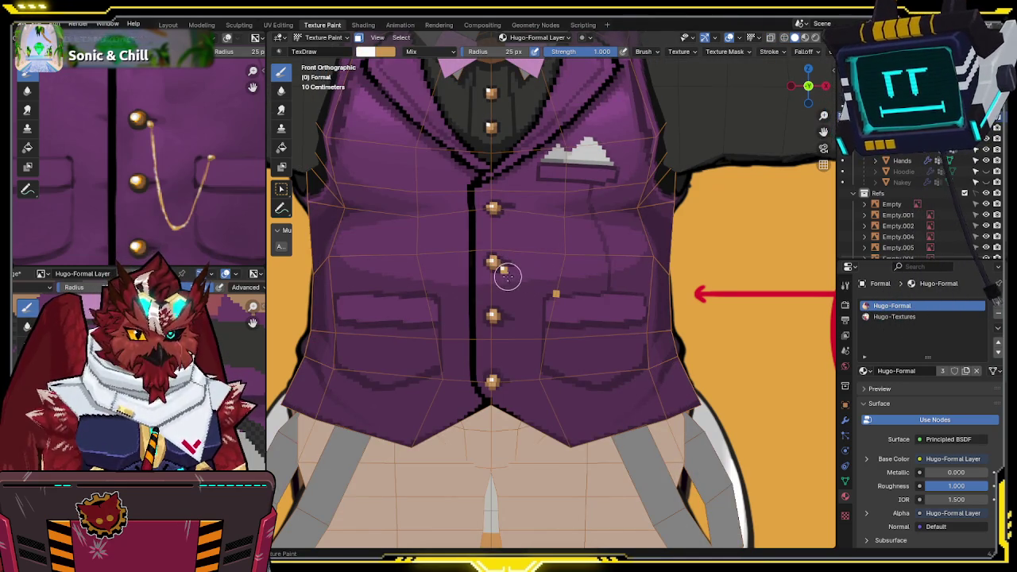
key(alt+h)
key(ctrl+z)
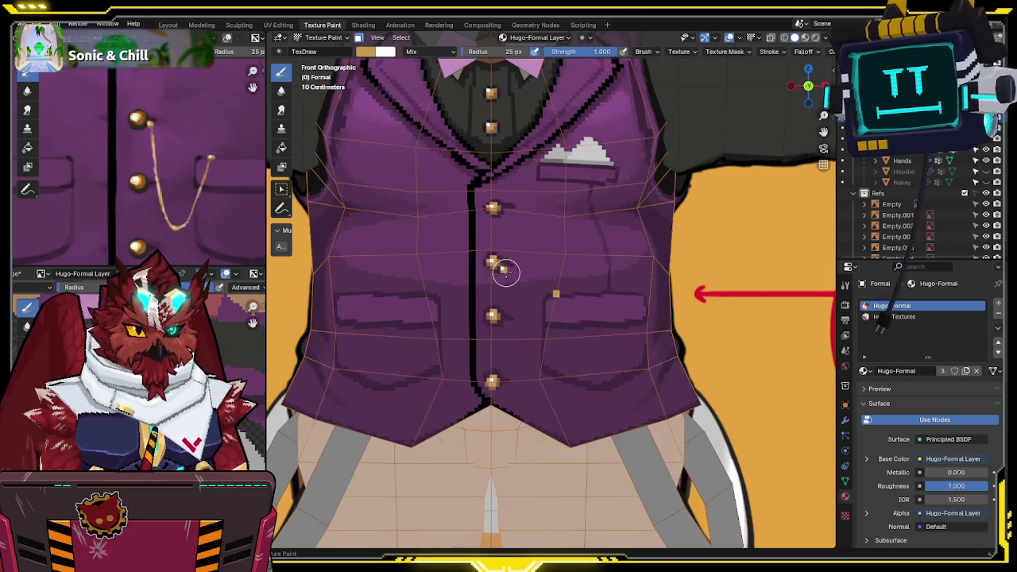
key(ctrl+shift+z)
key(ctrl+z)
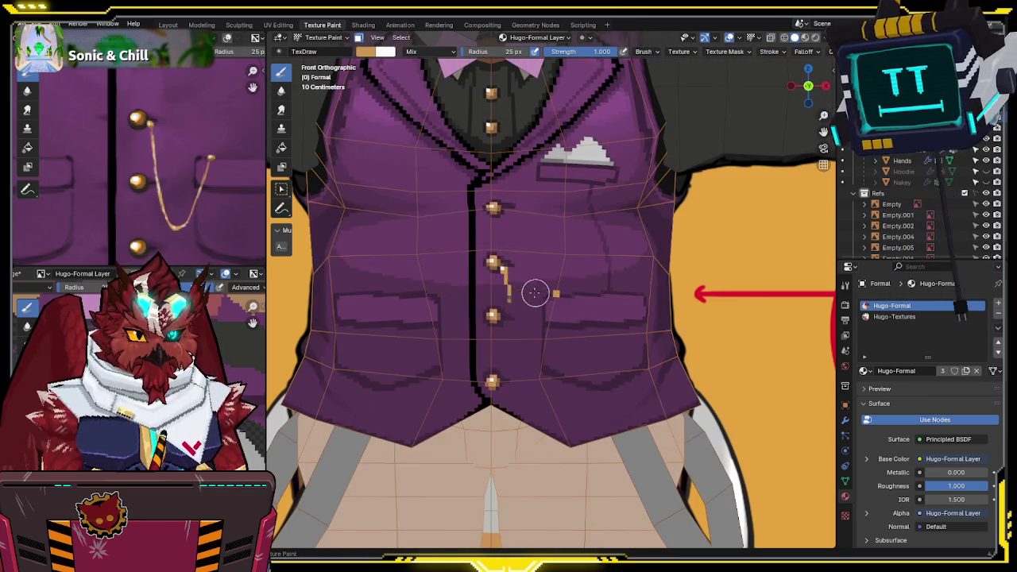
scroll(516, 294, up, 1)
key(ctrl+shift+z)
key(ctrl+z)
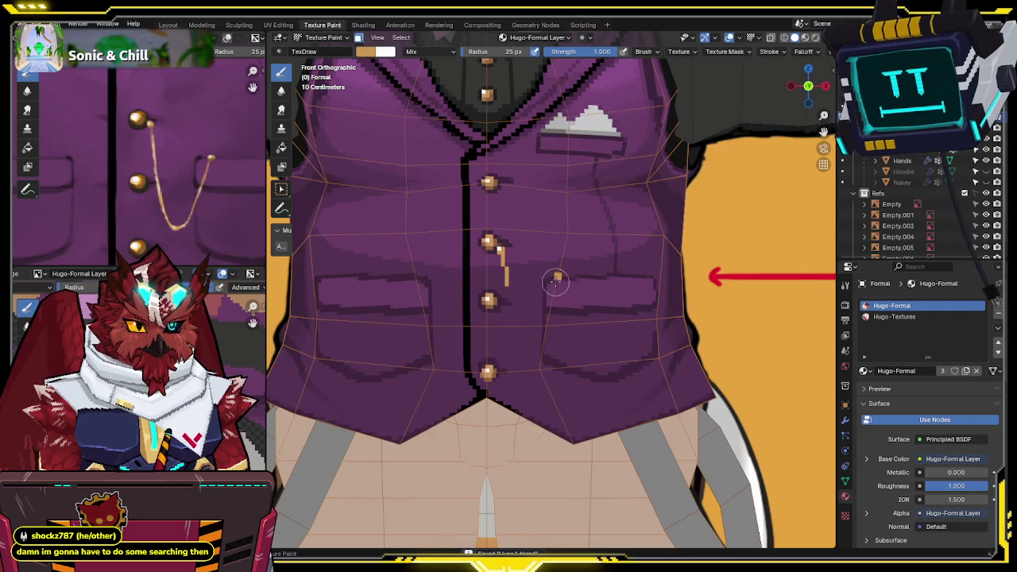
key(ctrl+shift+z)
key(ctrl+z)
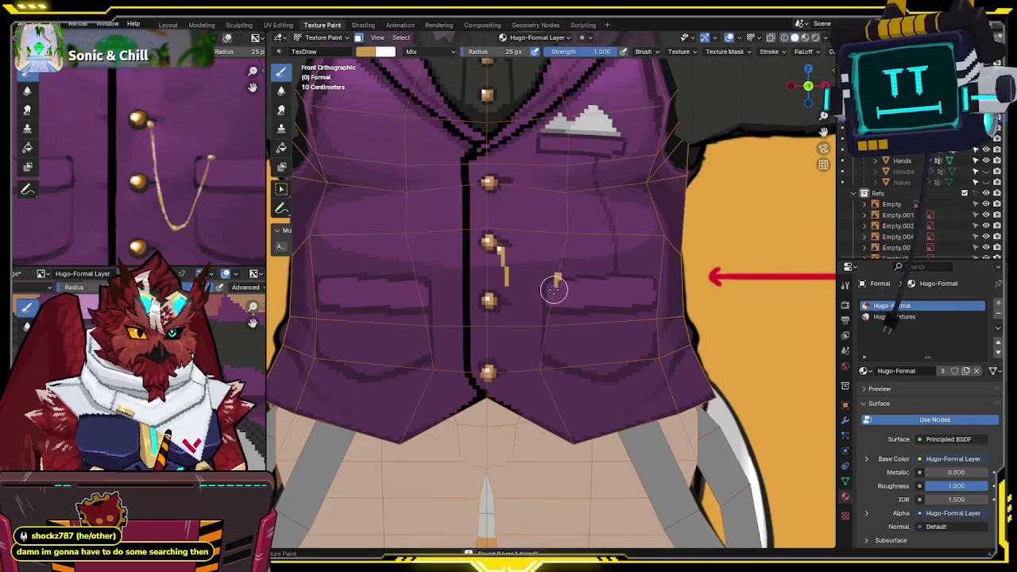
drag(553, 290, 544, 318)
- Step back and forth through undo history to compare versions of the chain stroke
key(ctrl+shift+z)
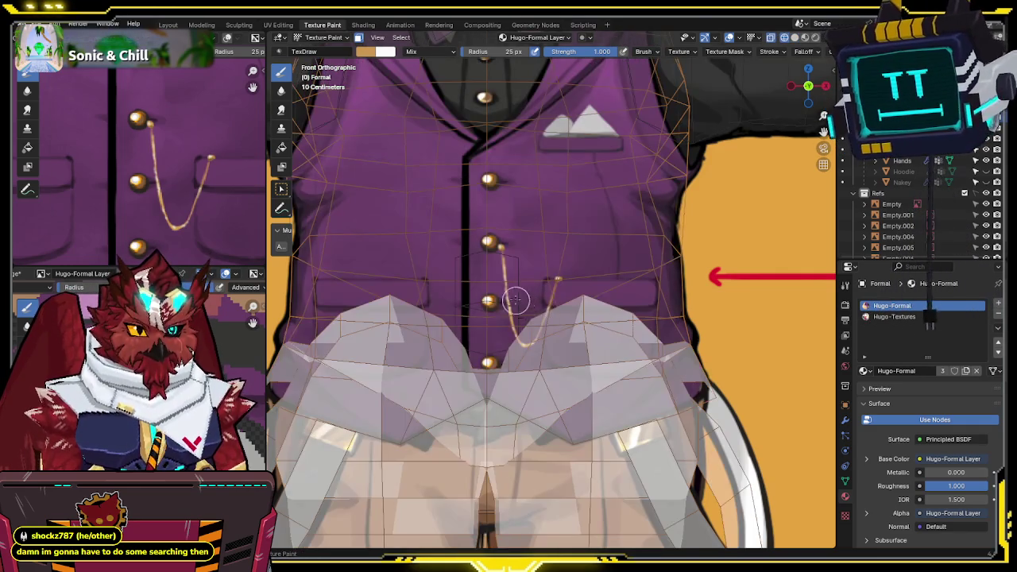
key(ctrl+z)
key(ctrl+shift+z)
key(ctrl+z)
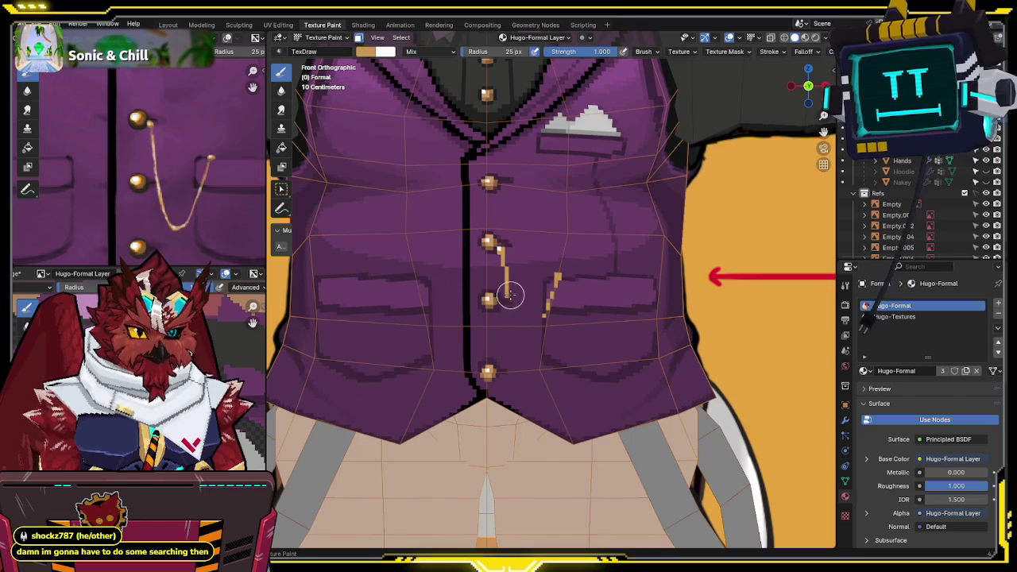
key(ctrl+shift+z)
key(ctrl+z)
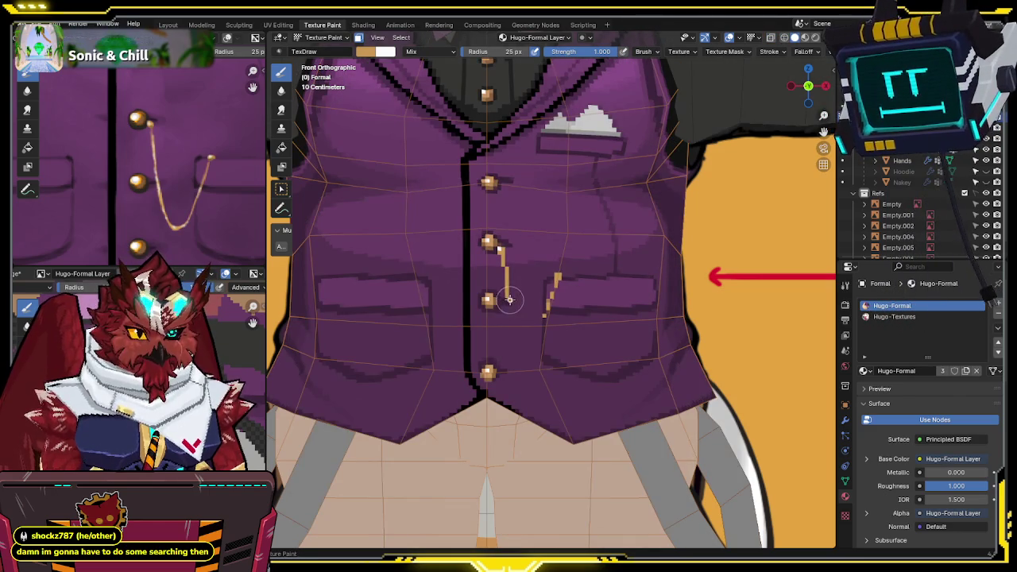
key(ctrl+shift+z)
key(ctrl+z)
key(ctrl+shift+z)
key(ctrl+z)
- Settle on the V-shaped chain curve, sample its gold colour, and frame the chain
key(ctrl+shift+z)
key(ctrl+z)
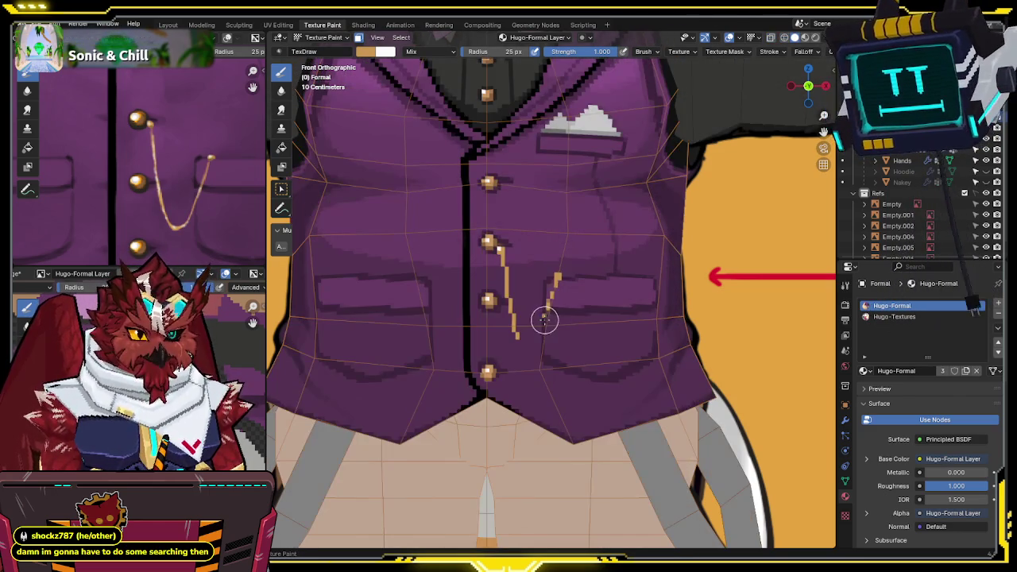
key(ctrl+shift+z)
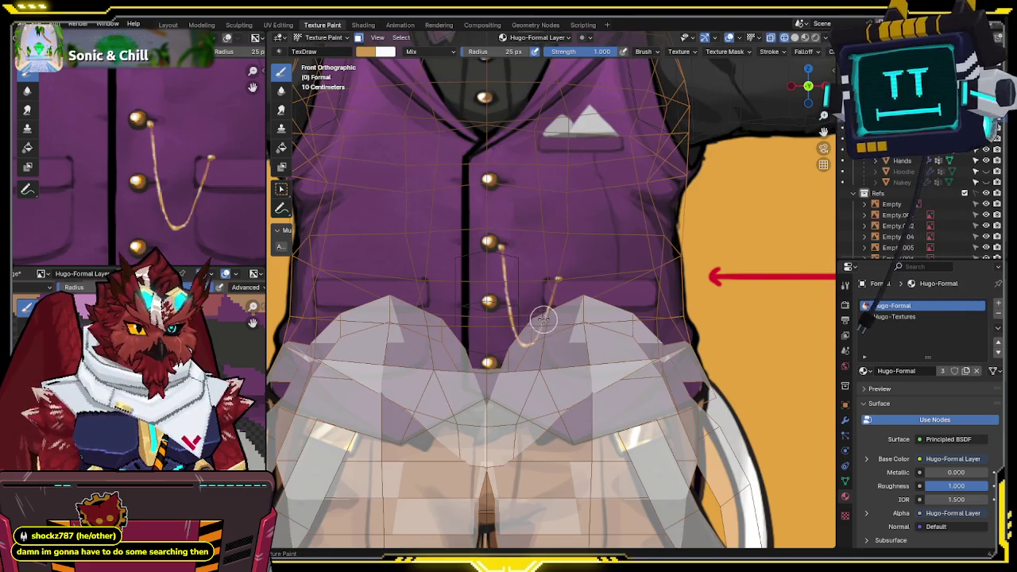
key(ctrl+z)
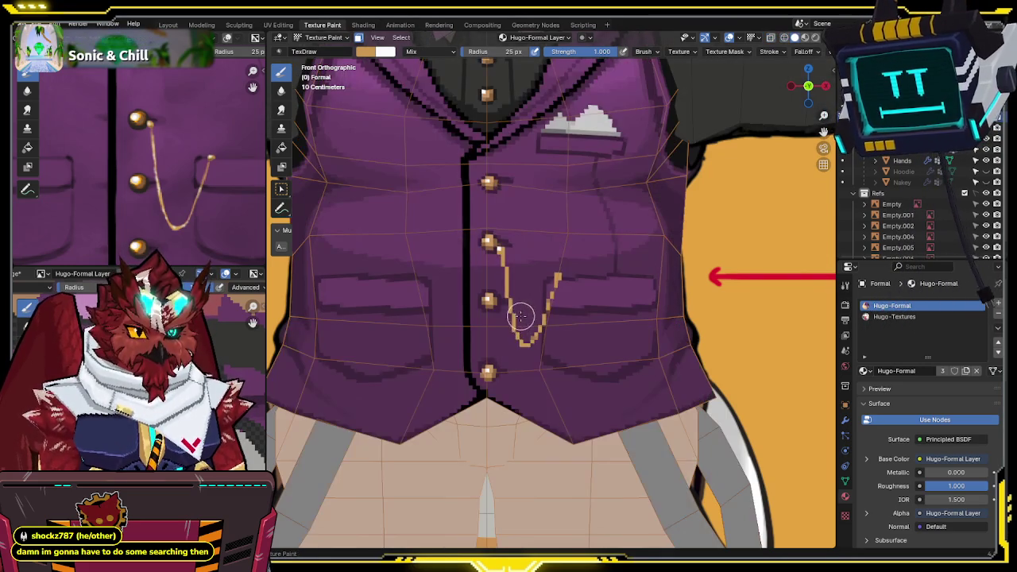
key(s)
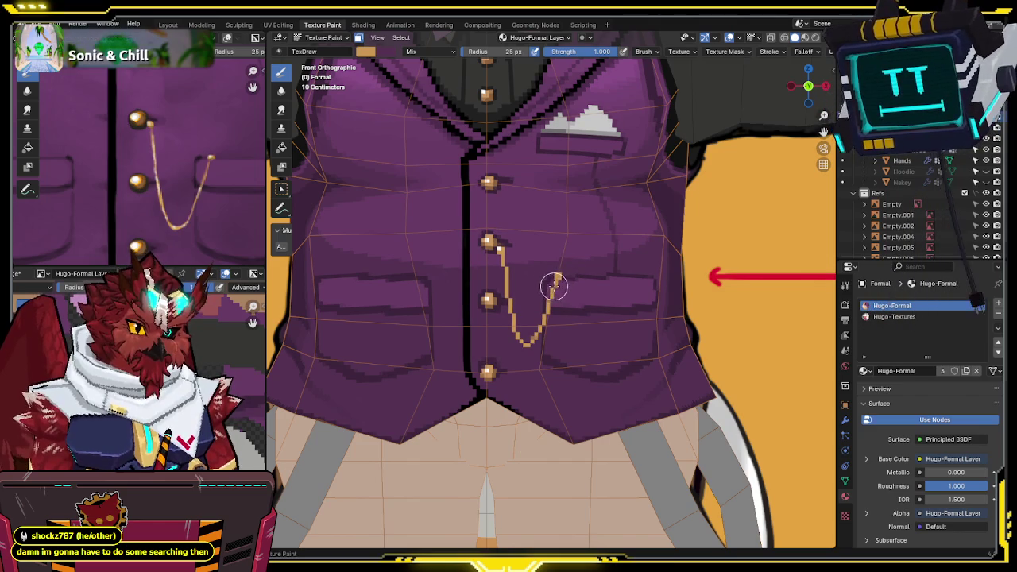
shift+middle_drag(541, 310, 580, 232)
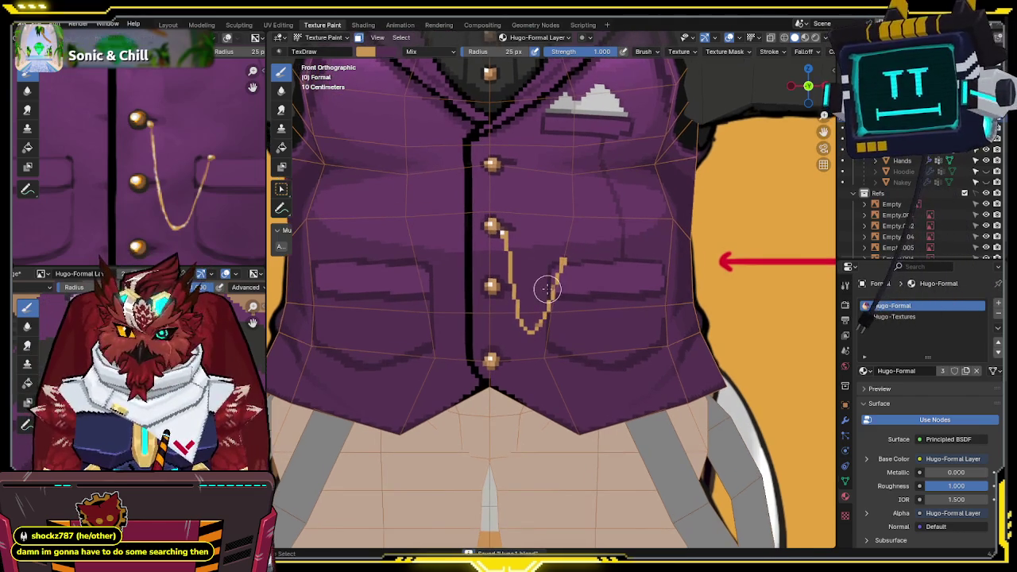
- Dab a soft pale highlight at the chain's lowest point with reduced brush strength, then orbit out
key(s)
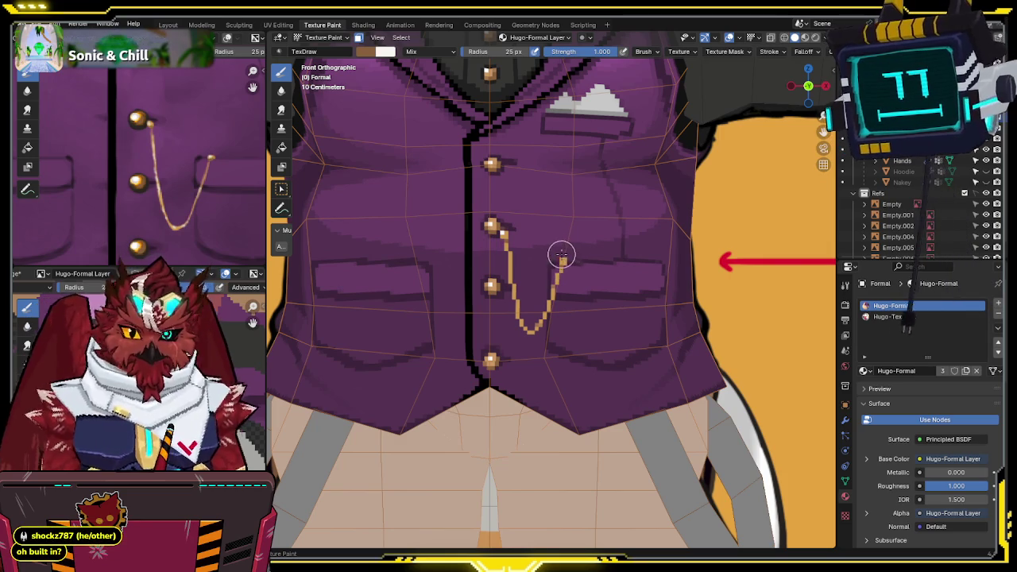
drag(604, 51, 566, 60)
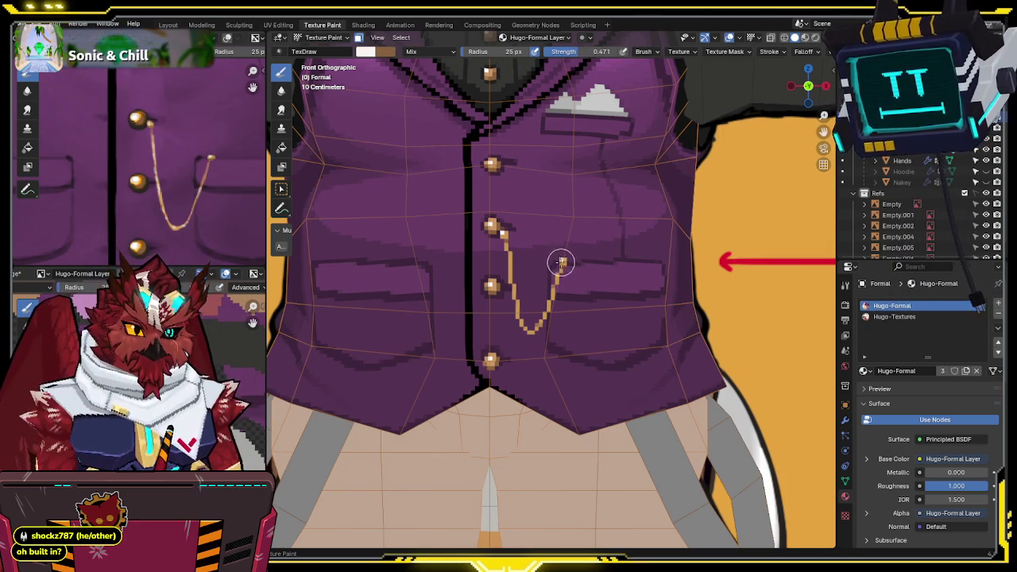
key(s)
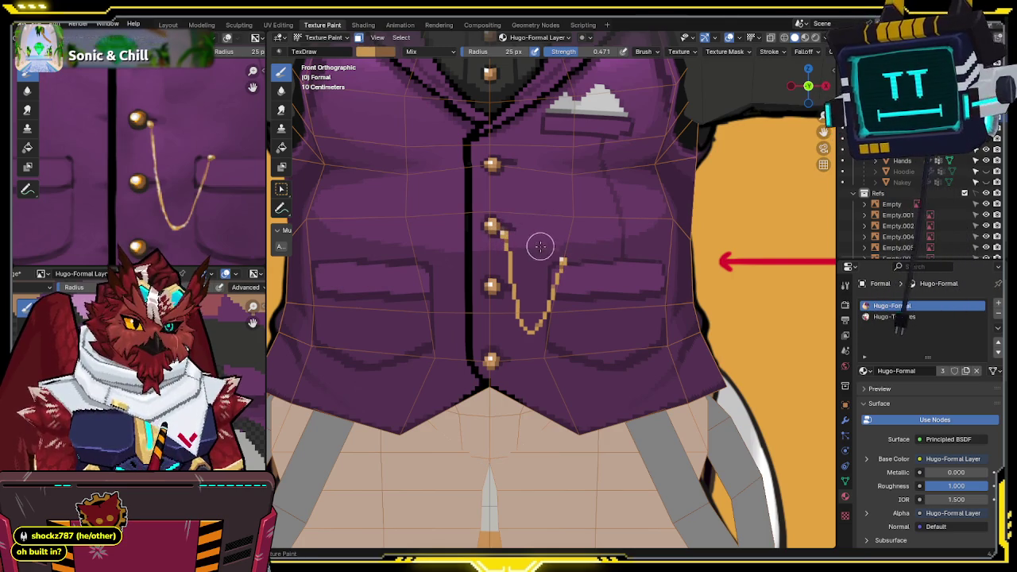
click(536, 328)
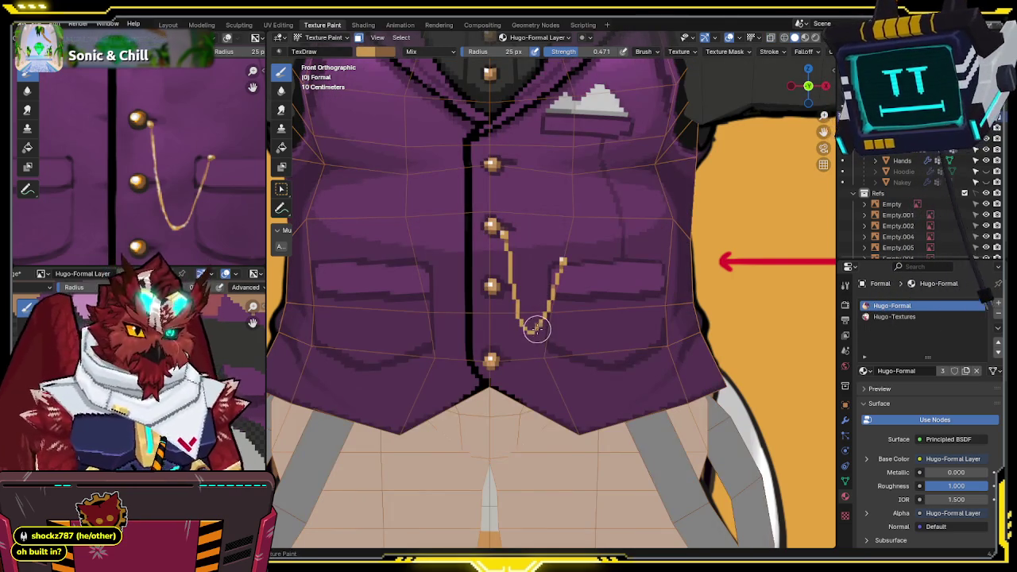
key(alt+z)
key(alt+z)
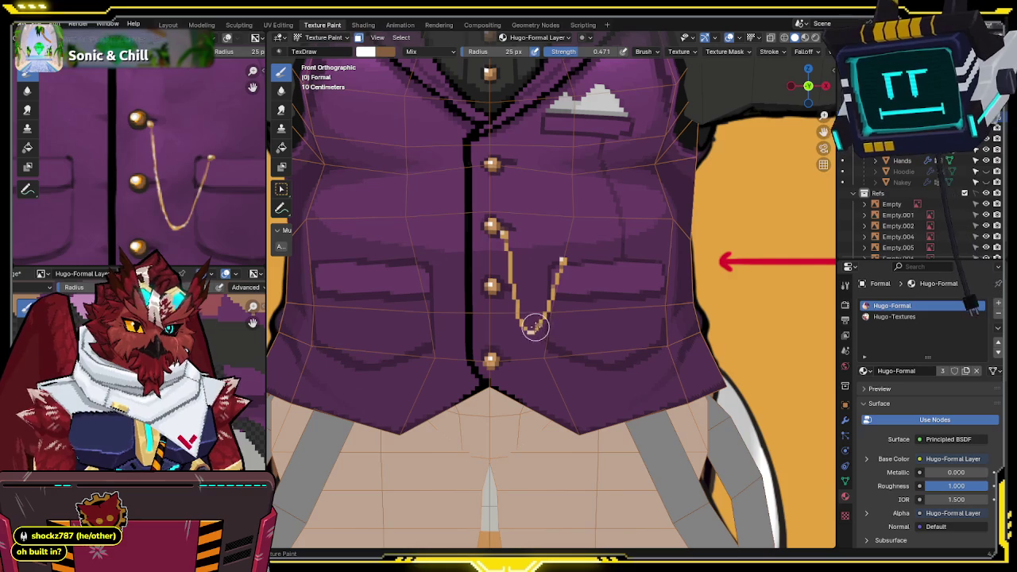
key(x)
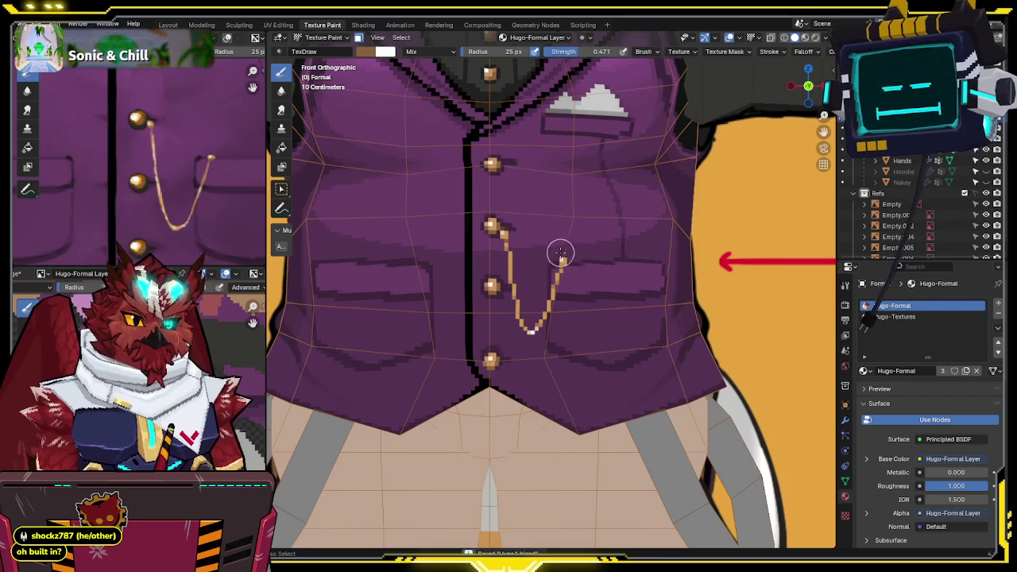
scroll(561, 254, down, 4)
mouse_move(561, 254)
middle_down()
mouse_move(557, 271)
mouse_move(500, 269)
middle_up()
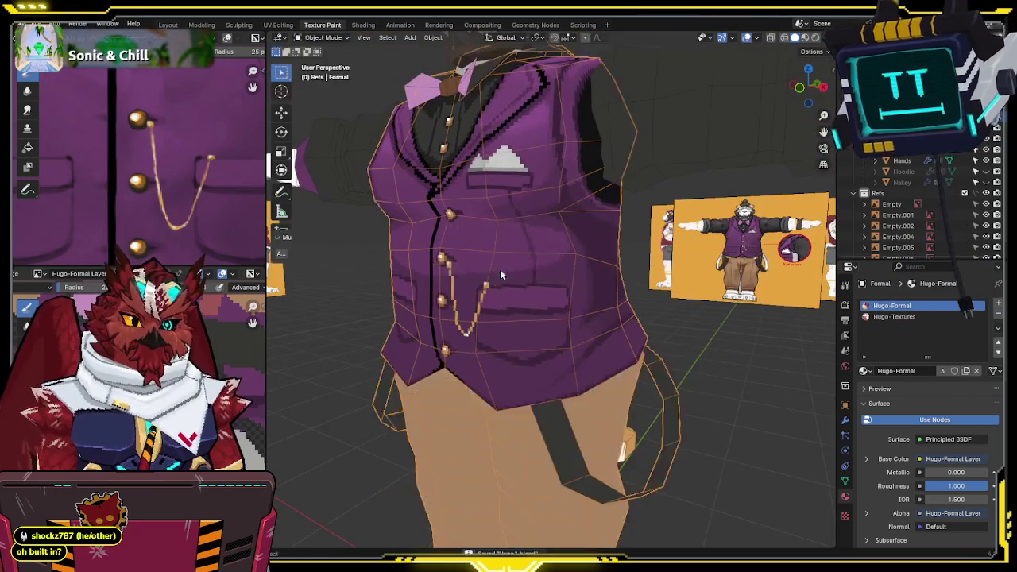
- Select the bow tie object and switch to texture painting on it
key(ctrl+Tab)
scroll(579, 259, up, 3)
scroll(586, 240, down, 3)
mouse_move(556, 244)
middle_down()
mouse_move(565, 269)
mouse_move(619, 277)
mouse_move(584, 304)
mouse_move(545, 259)
mouse_move(561, 263)
mouse_move(556, 270)
middle_up()
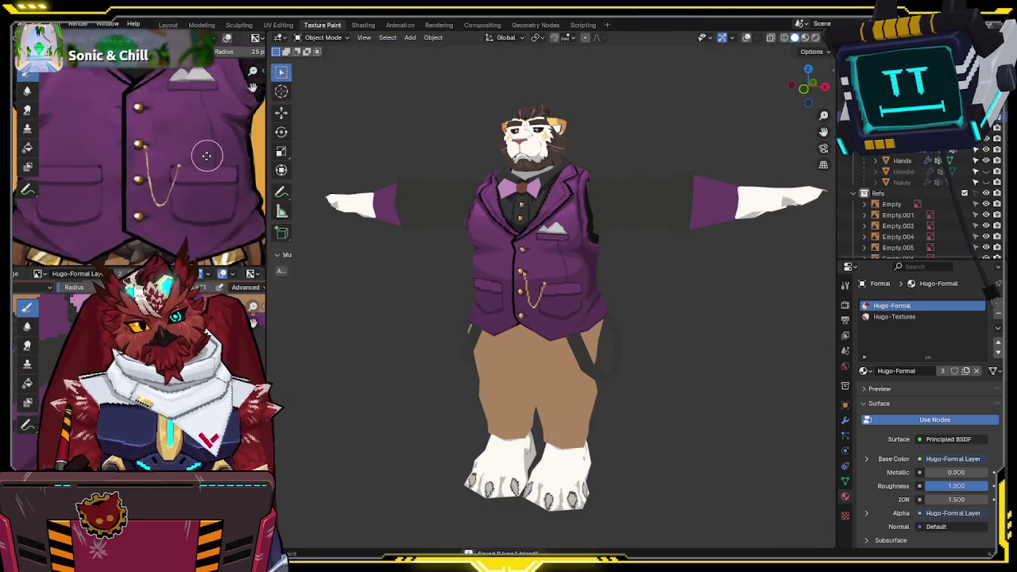
scroll(580, 155, up, 4)
scroll(581, 154, down, 3)
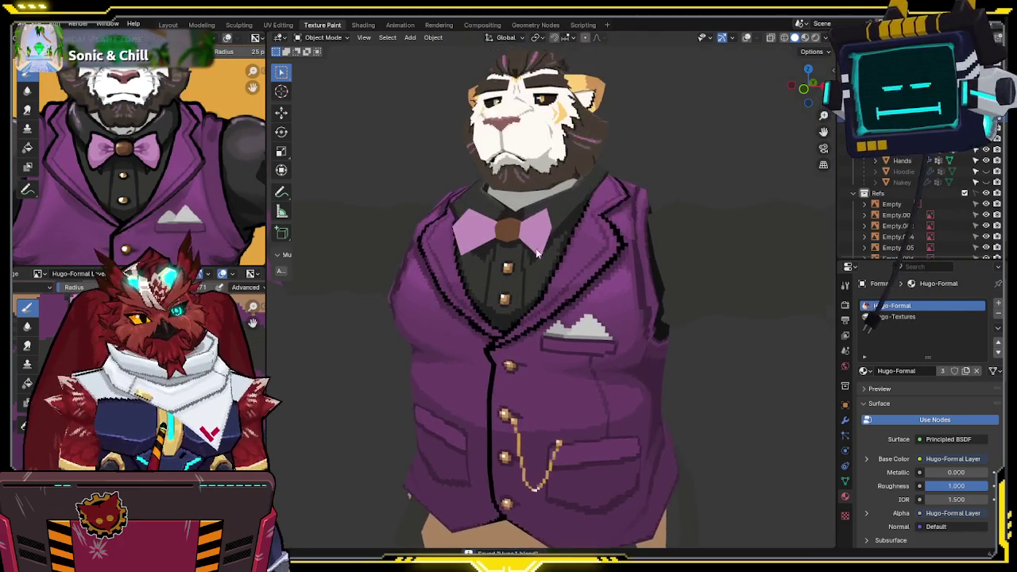
click(604, 183)
key(ctrl+Tab)
- Tilt the view down onto the bow tie and paint a darker shade on the knot
scroll(623, 205, up, 2)
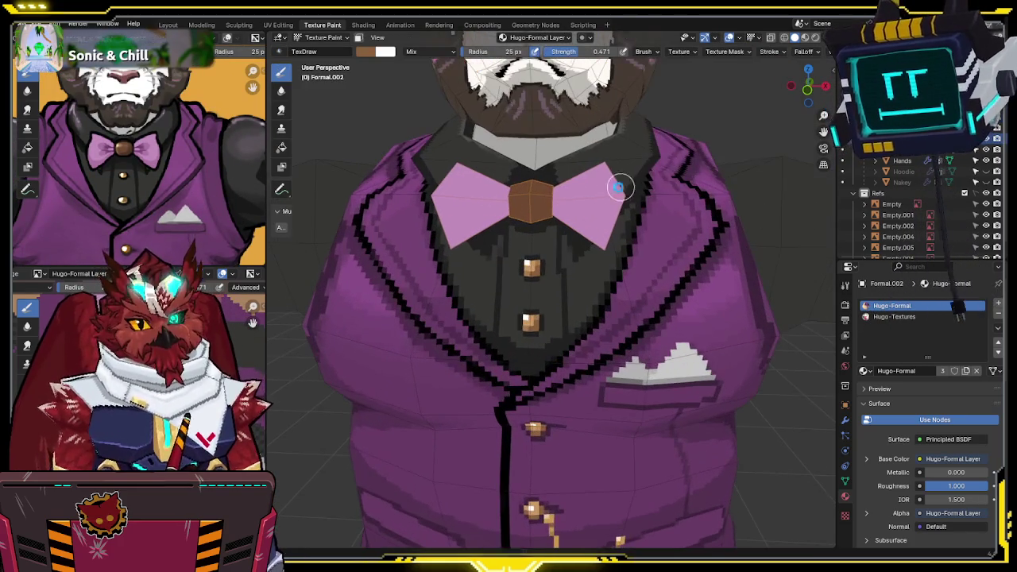
scroll(159, 167, up, 3)
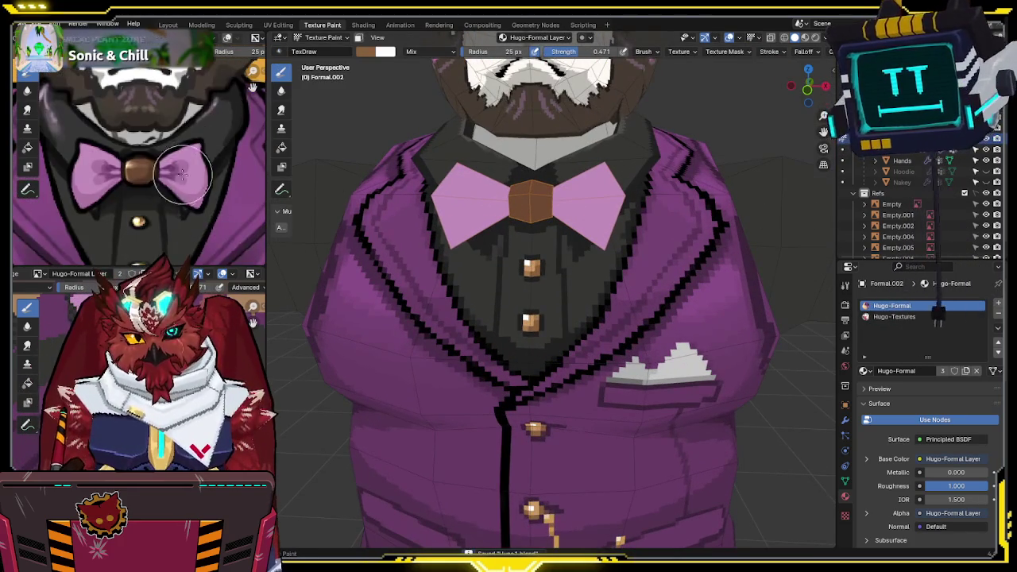
middle_drag(572, 239, 581, 232)
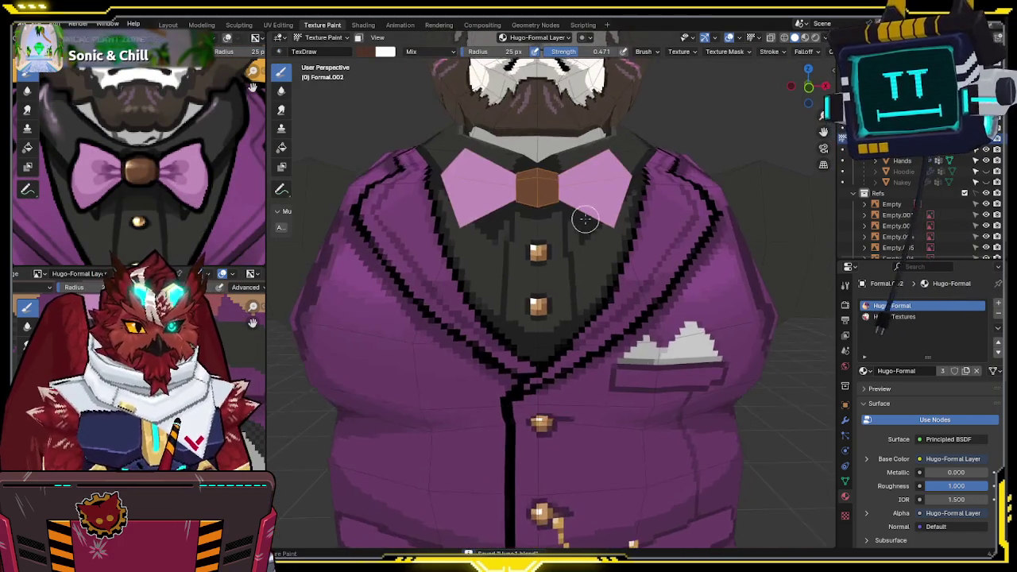
scroll(580, 232, up, 3)
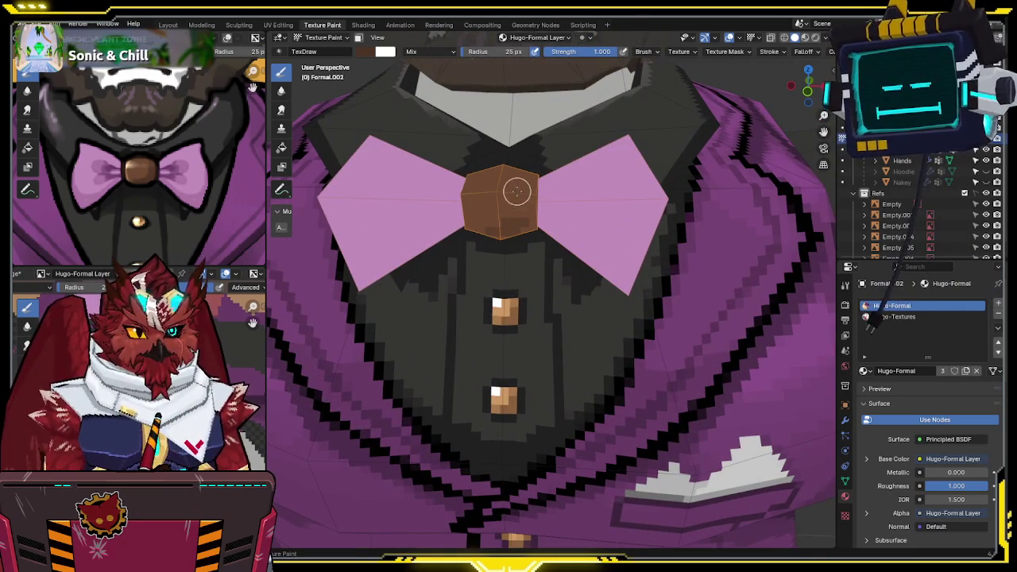
mouse_move(506, 222)
mouse_down()
mouse_move(499, 236)
mouse_move(525, 228)
mouse_up()
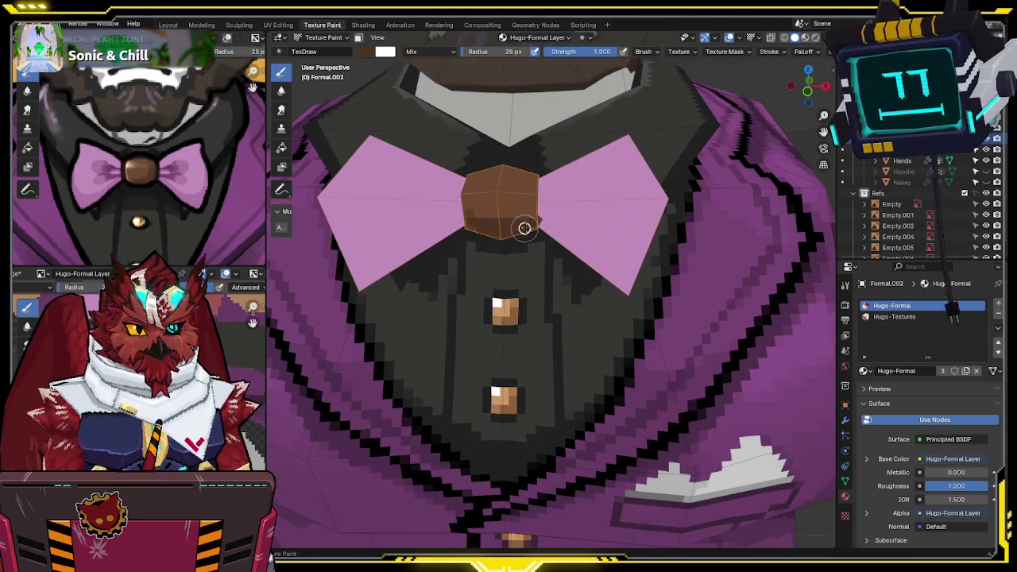
middle_drag(533, 225, 513, 232)
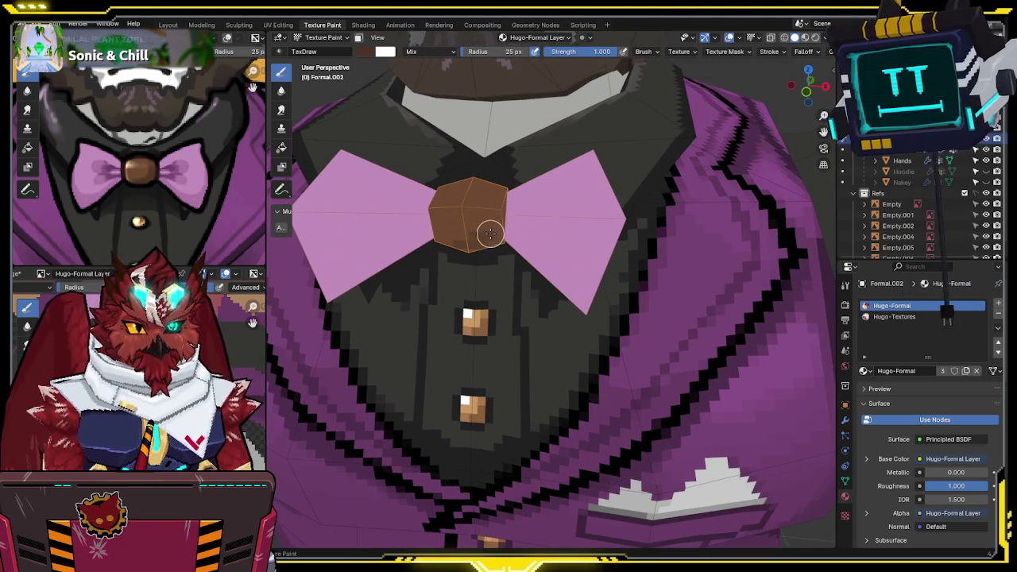
- Mask painting to the knot faces, darken its lower-left in brown, and isolate the bow tie in Local View
key(Tab)
key(l)
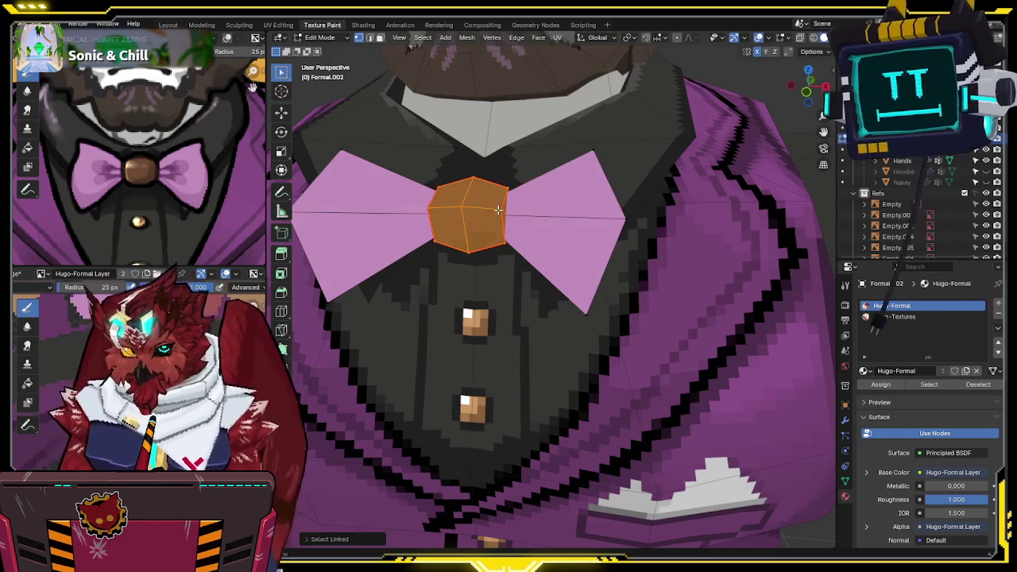
key(ctrl+Tab)
click(572, 176)
key(m)
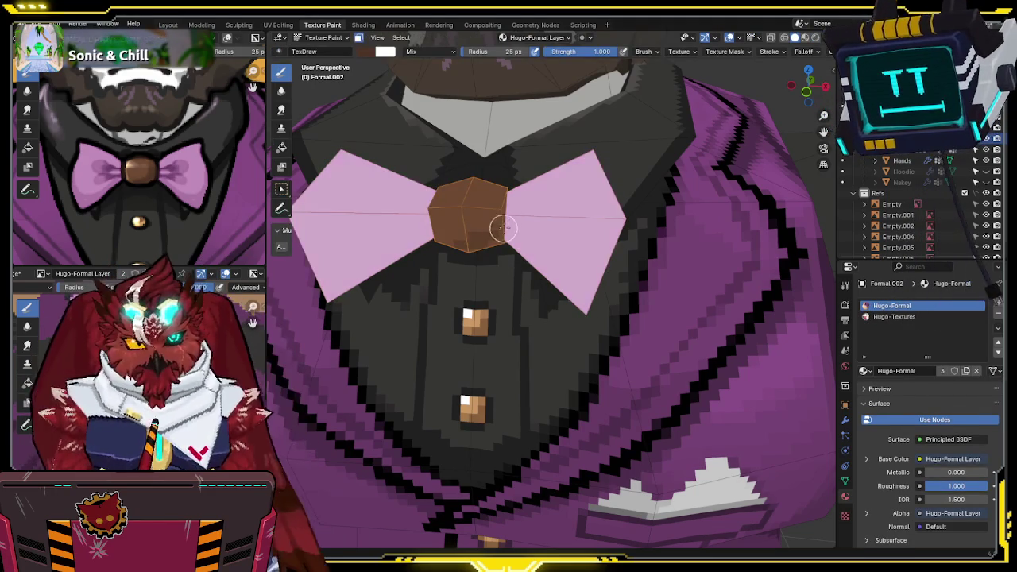
drag(478, 239, 487, 236)
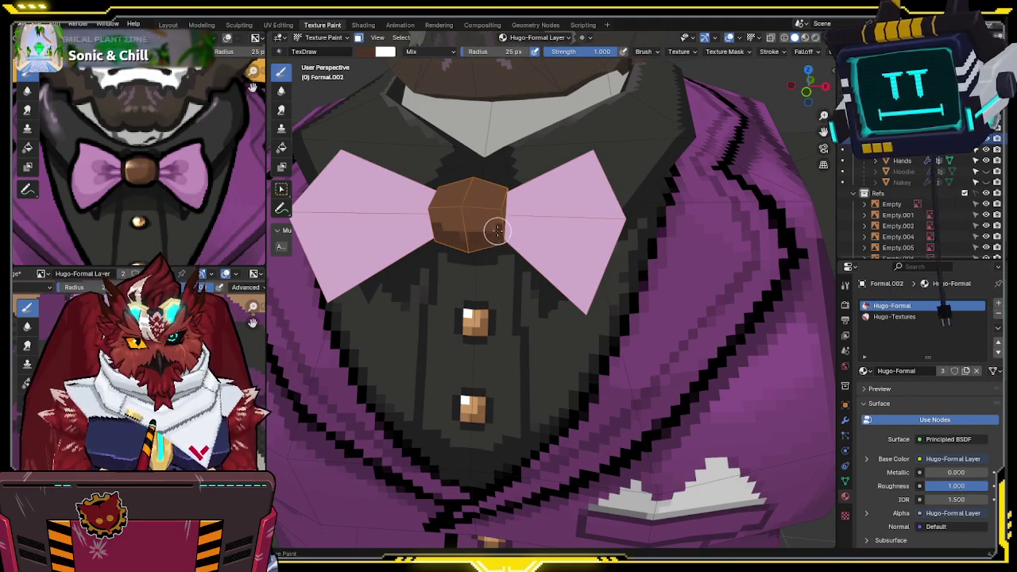
scroll(496, 228, down, 2)
key(KP_Divide)
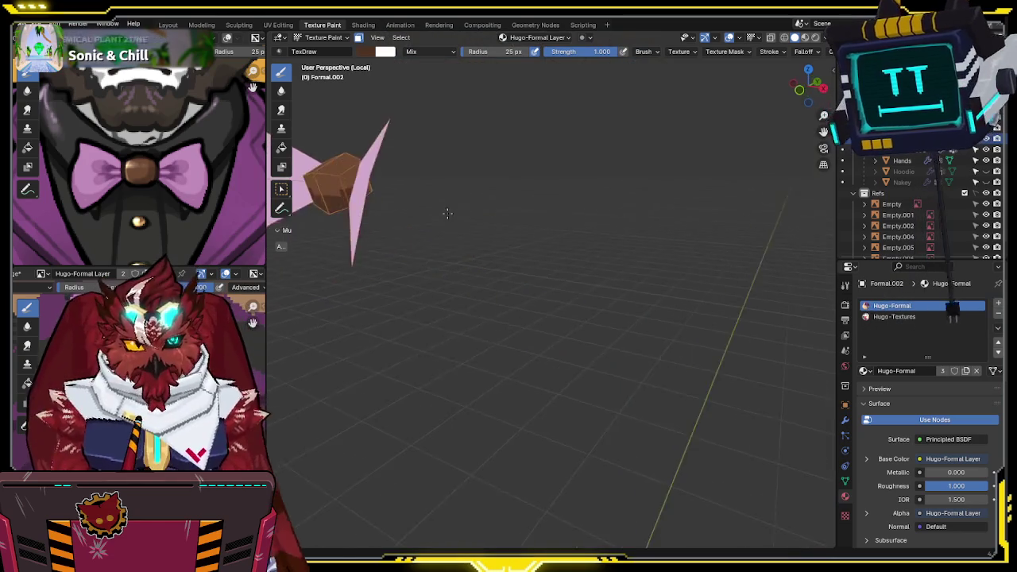
- Frame the isolated bow tie and shade its knot from several angles
key(KP_Decimal)
mouse_move(556, 223)
middle_down()
mouse_move(429, 220)
mouse_move(515, 224)
mouse_move(524, 260)
mouse_move(493, 270)
mouse_move(506, 196)
mouse_move(473, 183)
mouse_move(540, 183)
mouse_move(556, 200)
mouse_move(572, 170)
middle_up()
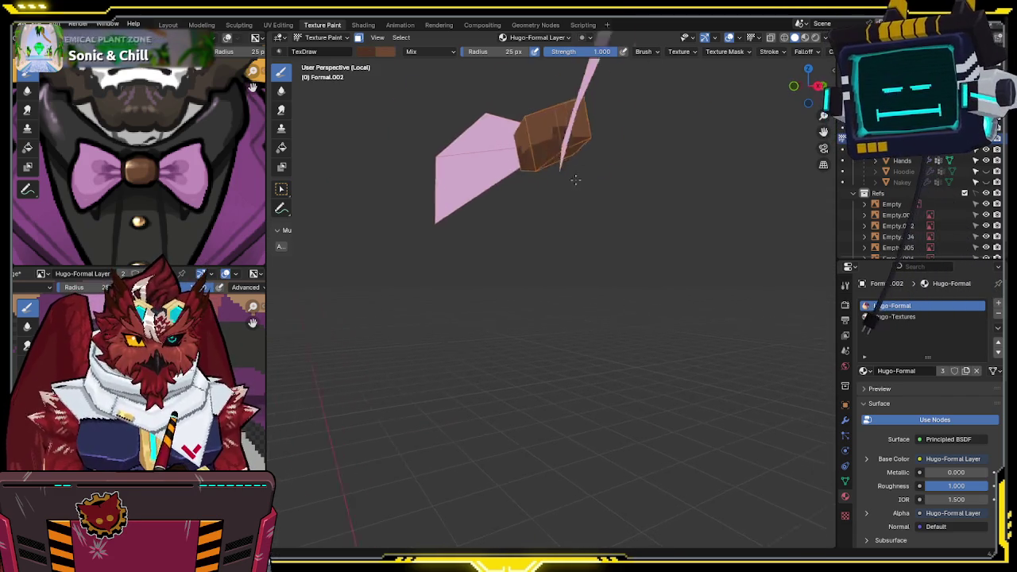
key(KP_Decimal)
middle_drag(549, 243, 499, 242)
mouse_move(484, 206)
middle_down()
mouse_move(431, 220)
mouse_move(504, 254)
mouse_move(532, 195)
mouse_move(535, 144)
middle_up()
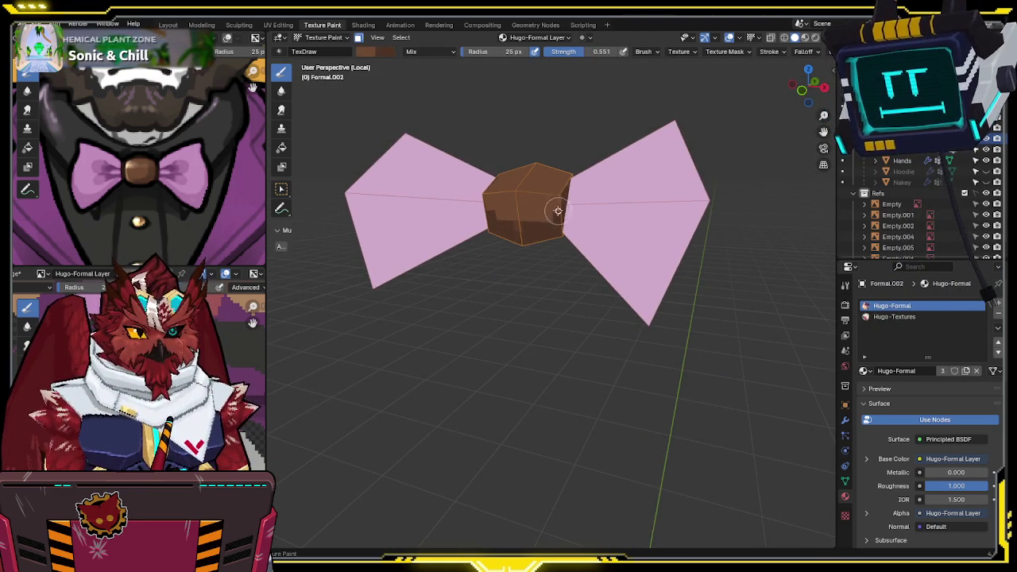
mouse_move(538, 220)
middle_down()
mouse_move(540, 186)
mouse_move(536, 201)
mouse_move(489, 208)
mouse_move(466, 232)
mouse_move(510, 227)
middle_up()
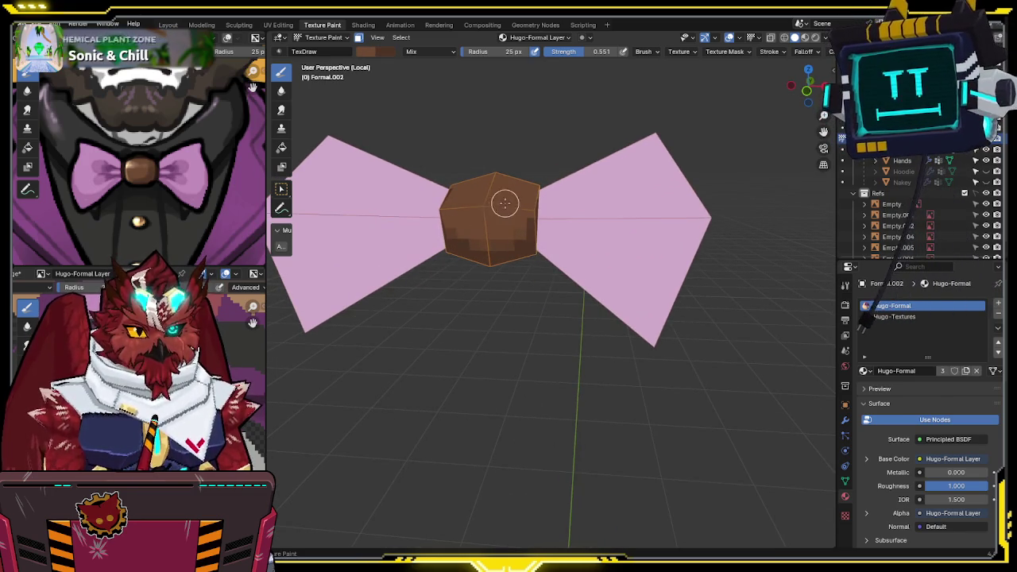
scroll(504, 211, down, 2)
middle_drag(530, 221, 509, 210)
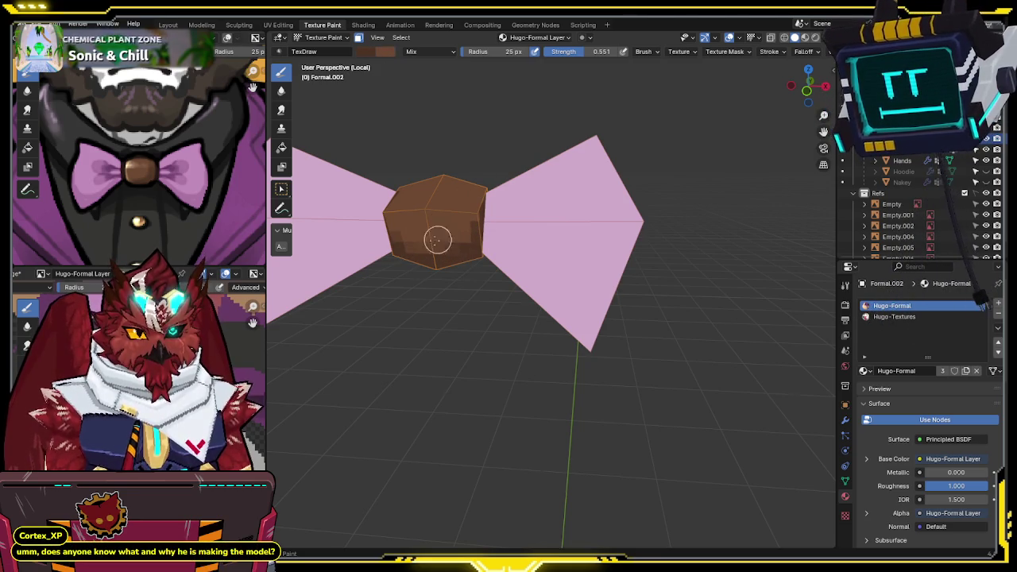
middle_drag(429, 239, 501, 205)
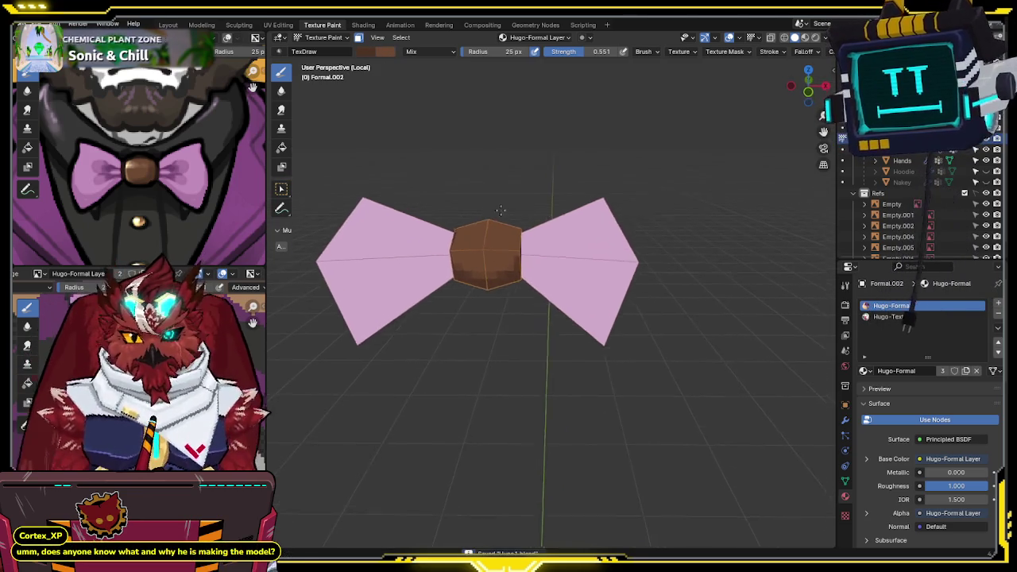
- Save the Hugo-Formal Layer texture and the project, then exit Local View
key(alt+s)
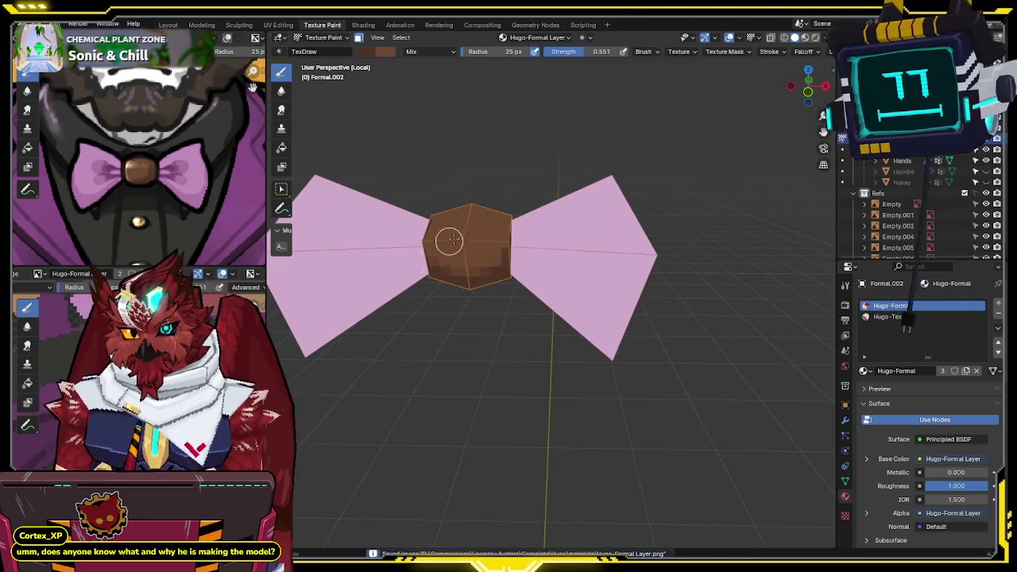
scroll(449, 236, down, 3)
mouse_move(484, 231)
middle_down()
mouse_move(459, 240)
mouse_move(486, 218)
middle_up()
key(ctrl+s)
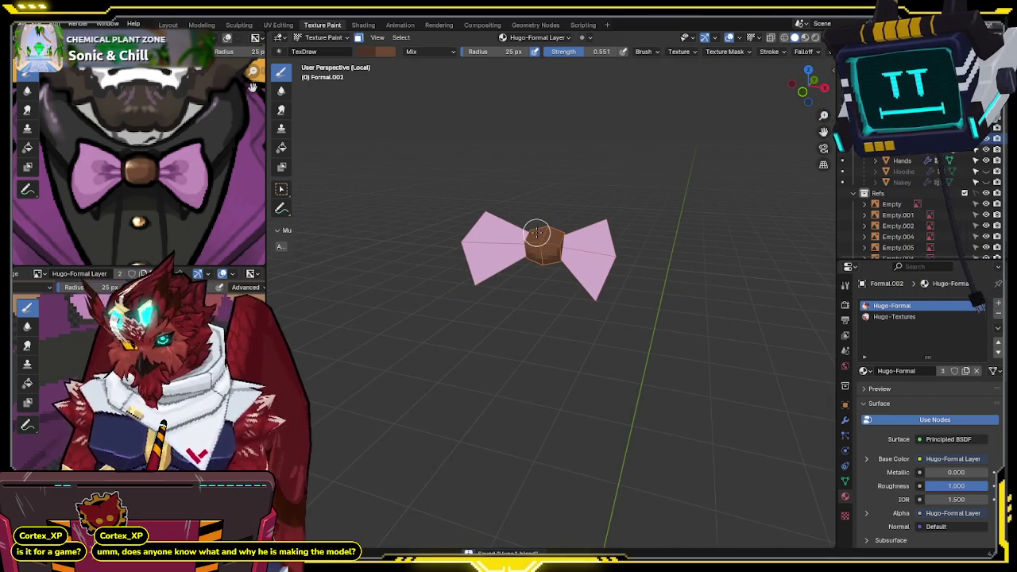
key(KP_Divide)
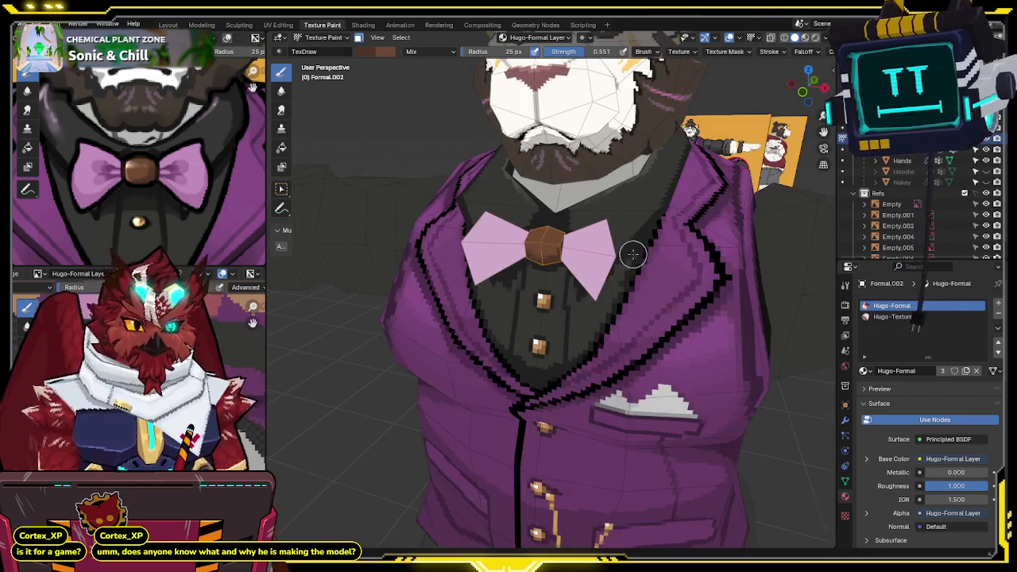
- Return to Object Mode and orbit out to see the whole lion character
key(ctrl+Tab)
click(612, 333)
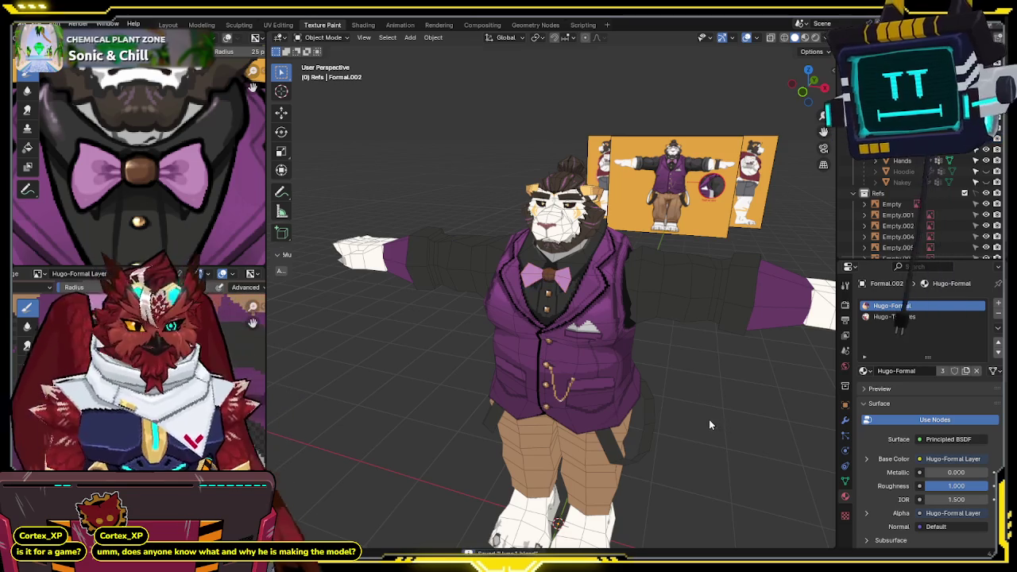
mouse_move(708, 420)
middle_down()
mouse_move(637, 365)
mouse_move(658, 367)
mouse_move(643, 354)
mouse_move(713, 361)
mouse_move(610, 368)
mouse_move(613, 338)
mouse_move(663, 322)
mouse_move(707, 333)
middle_up()
scroll(643, 345, up, 3)
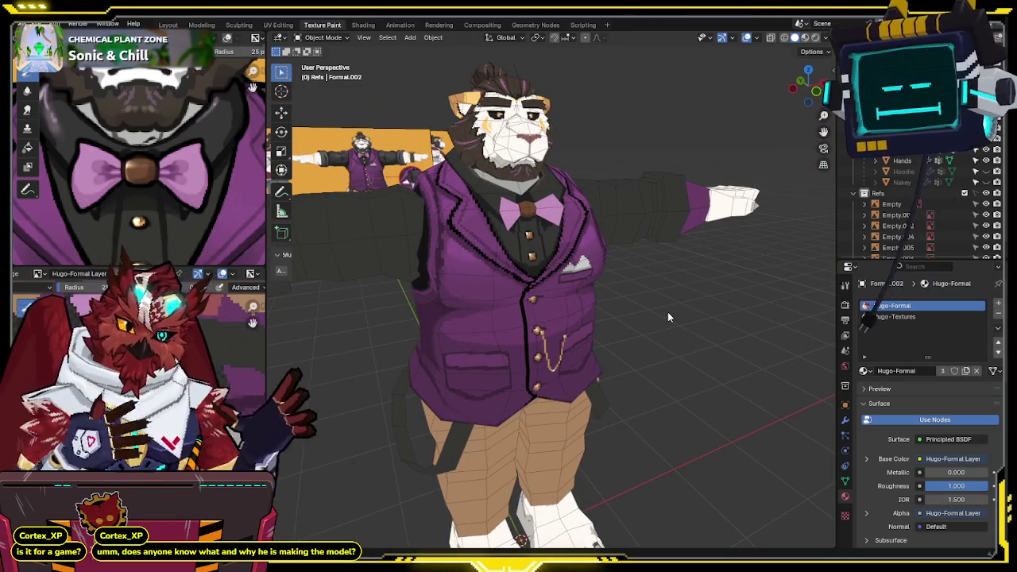
- Orbit around the character and put the Formal.002 outfit into Texture Paint mode
mouse_move(703, 298)
middle_down()
mouse_move(668, 300)
mouse_move(719, 326)
mouse_move(644, 315)
mouse_move(711, 320)
mouse_move(680, 324)
middle_up()
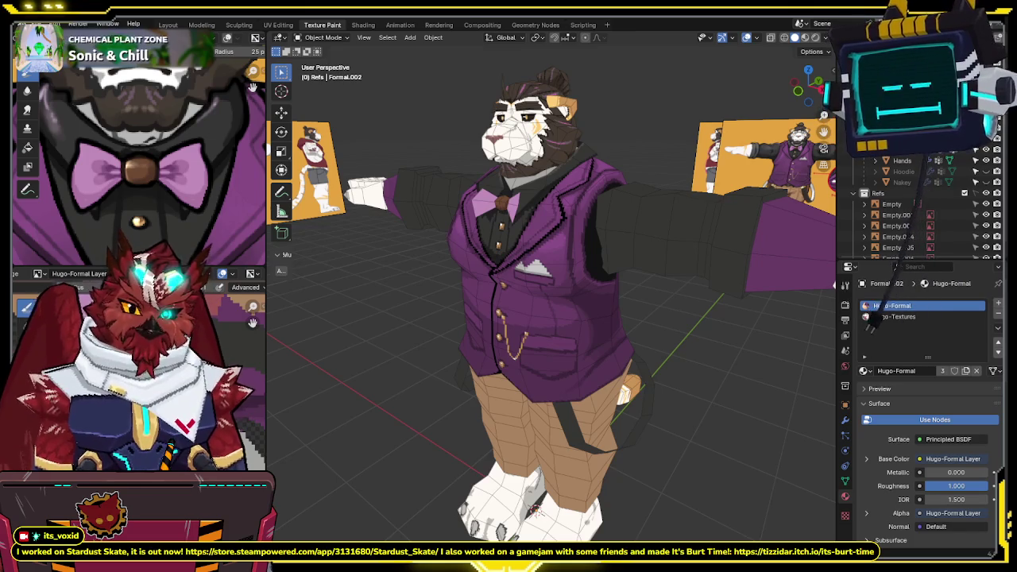
mouse_move(580, 350)
middle_down()
mouse_move(593, 331)
mouse_move(550, 334)
mouse_move(595, 327)
middle_up()
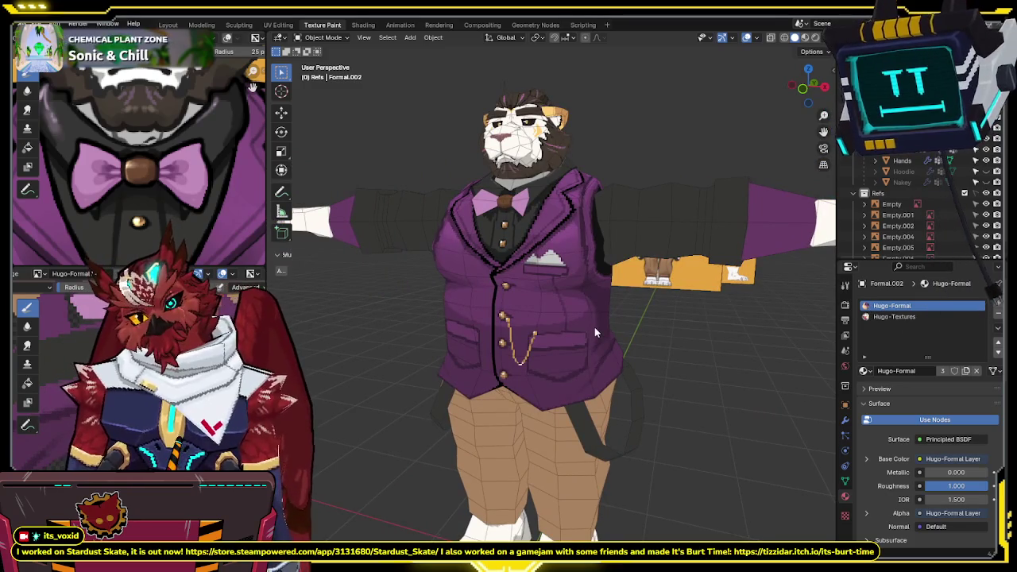
mouse_move(595, 326)
middle_down()
mouse_move(566, 321)
mouse_move(617, 319)
mouse_move(560, 331)
mouse_move(612, 322)
mouse_move(549, 306)
mouse_move(507, 272)
mouse_move(532, 266)
mouse_move(504, 277)
mouse_move(524, 274)
mouse_move(543, 300)
middle_up()
scroll(524, 275, up, 4)
key(ctrl+Tab)
click(574, 241)
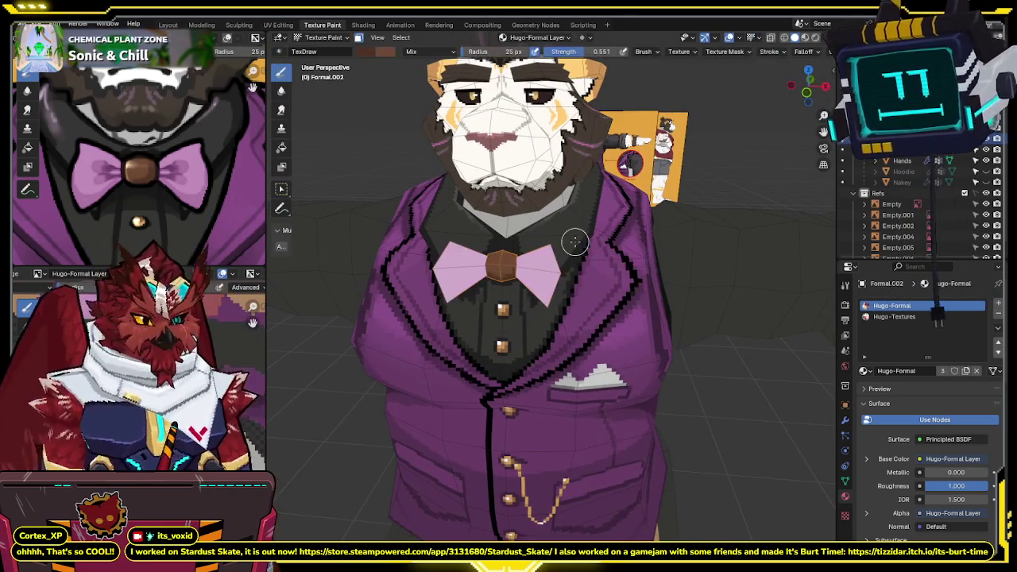
- Zoom to a frontal view of the bow tie and brush its knot light pink
scroll(574, 241, up, 1)
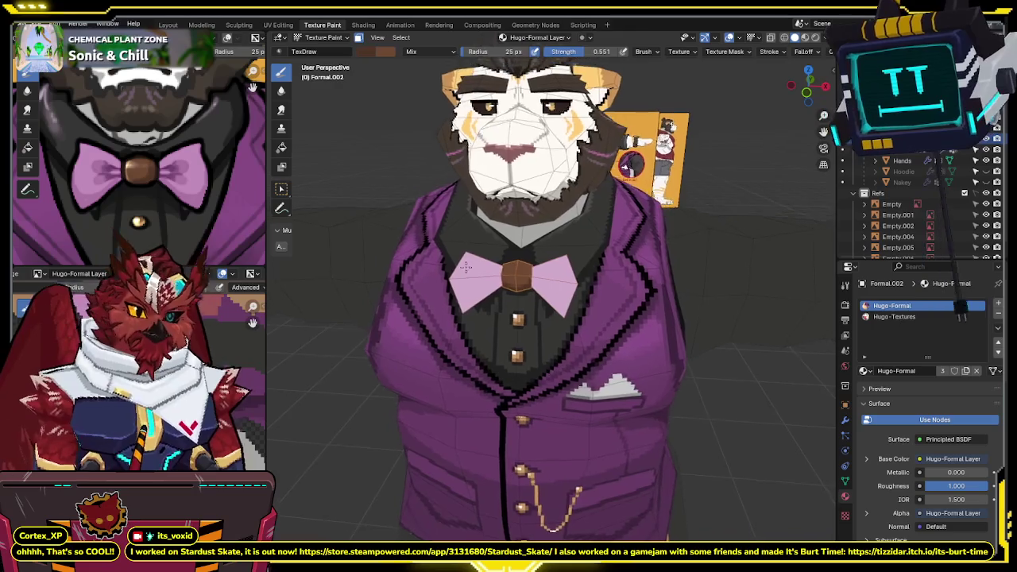
scroll(575, 242, up, 2)
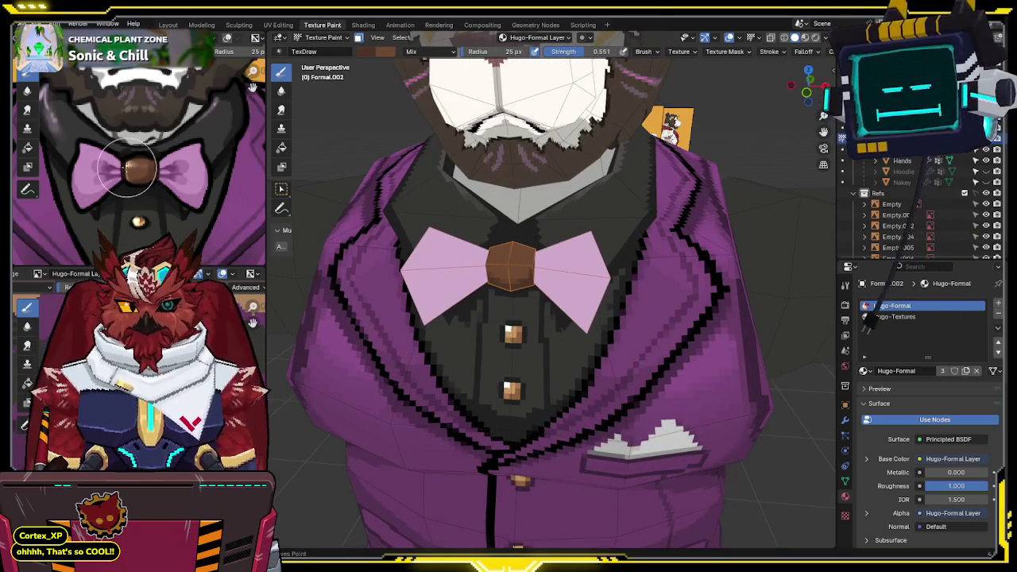
middle_drag(509, 228, 501, 296)
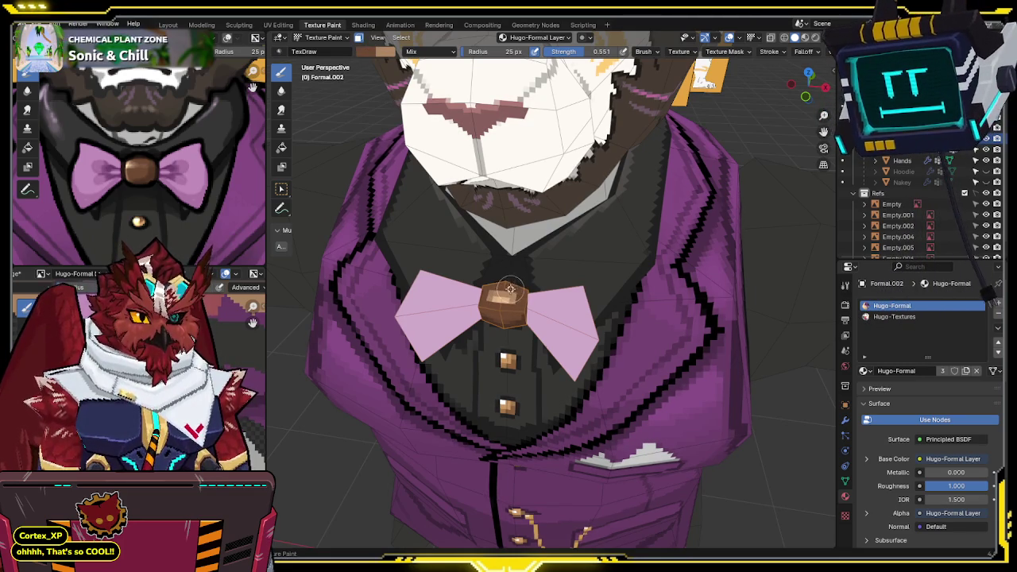
middle_drag(516, 294, 520, 274)
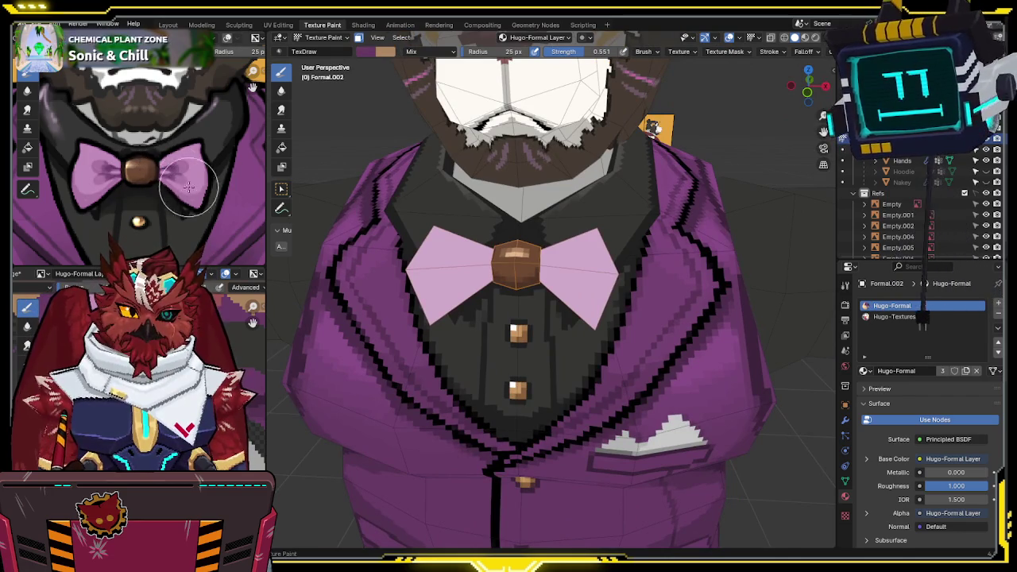
drag(579, 267, 580, 268)
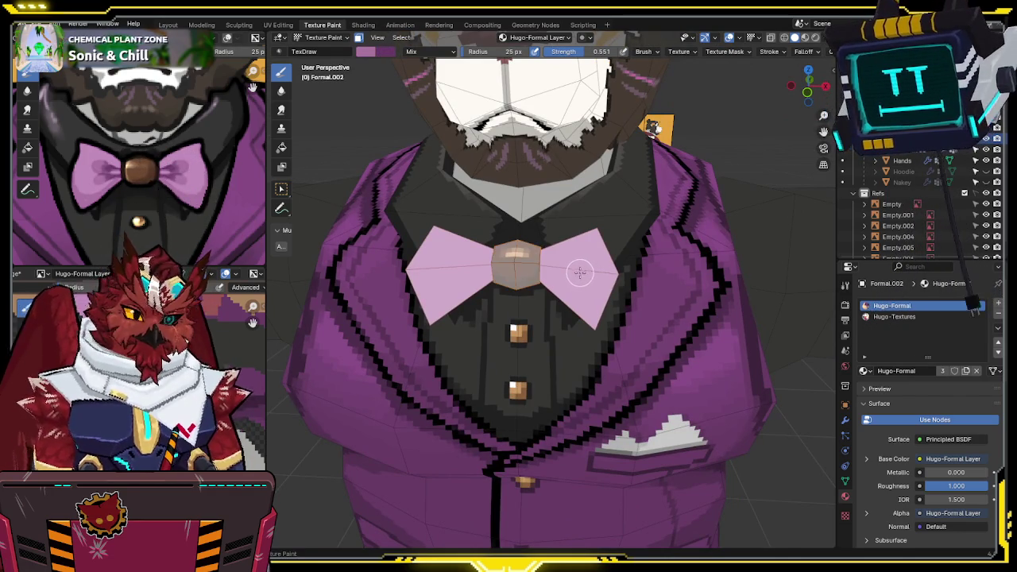
- Shade the bow tie wings with darker pink patterns, restoring the brown knot and saving
middle_drag(524, 267, 551, 254)
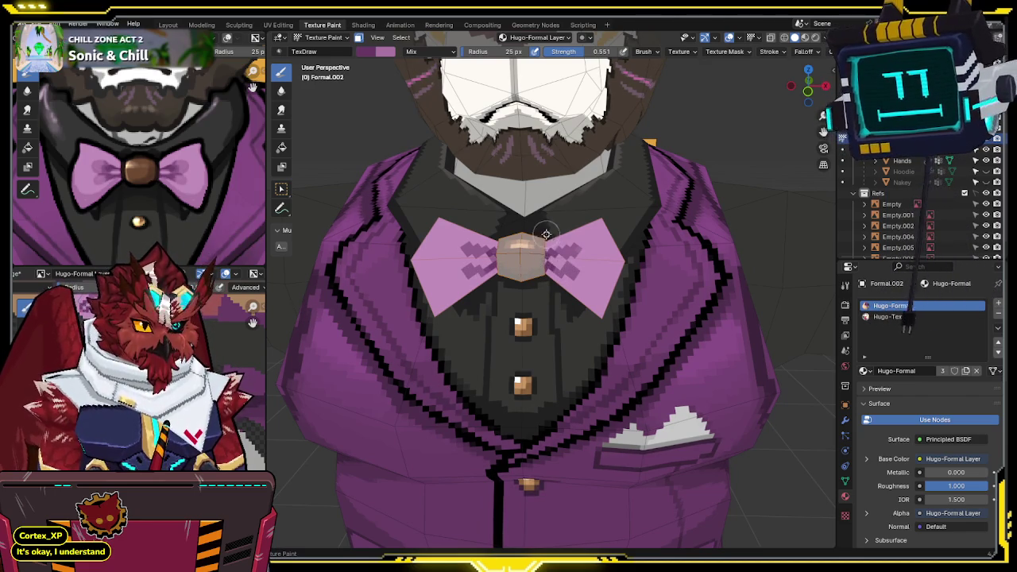
middle_drag(546, 282, 601, 242)
key(ctrl+s)
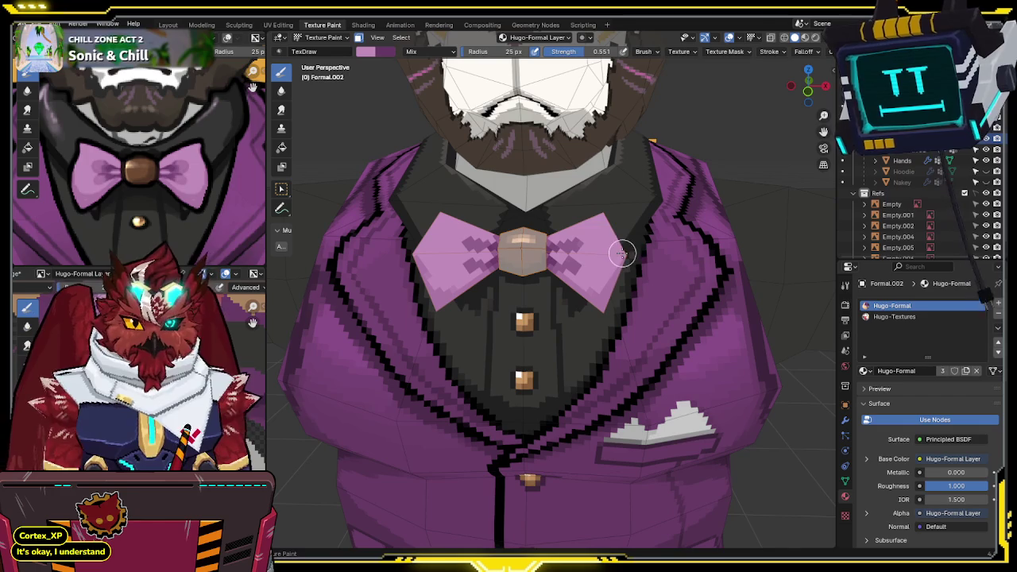
middle_drag(631, 217, 593, 241)
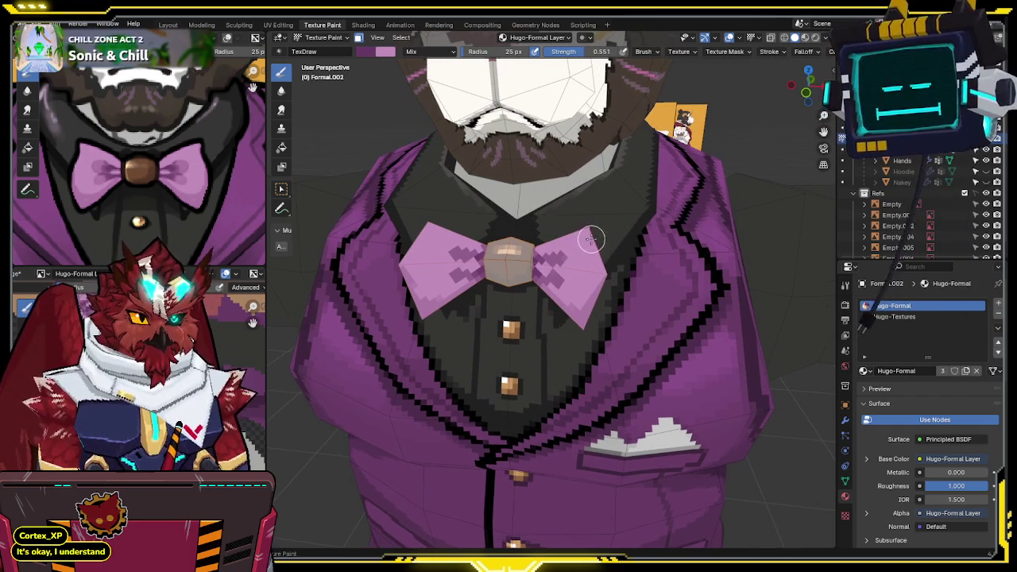
mouse_move(613, 211)
middle_down()
mouse_move(608, 220)
mouse_move(616, 212)
middle_up()
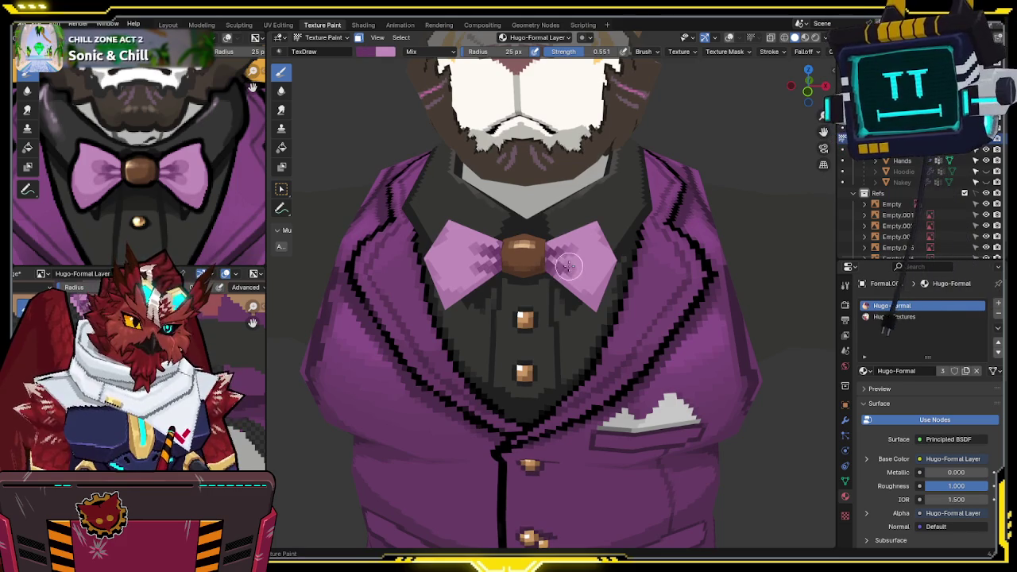
middle_drag(595, 238, 584, 243)
key(ctrl+s)
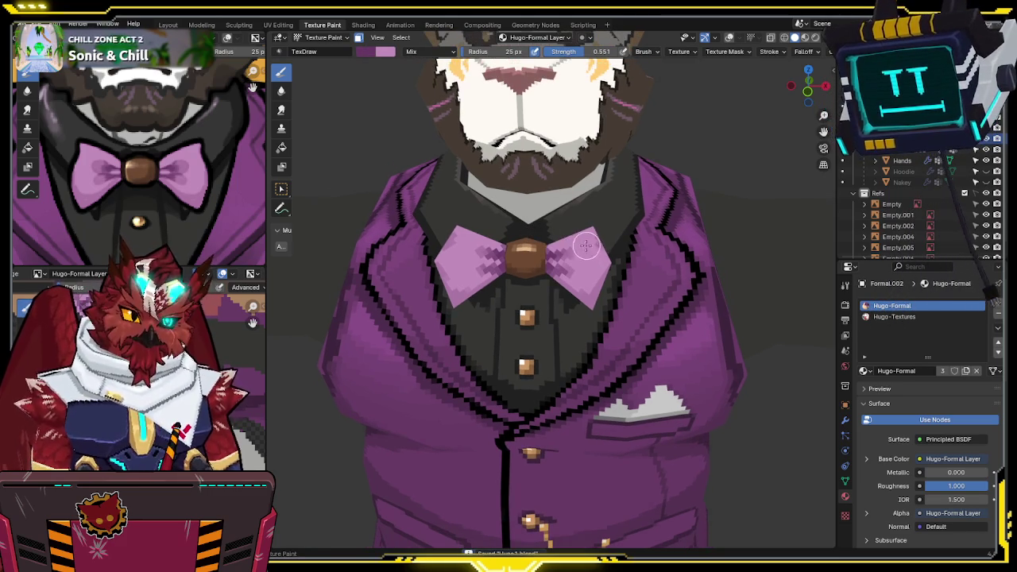
- Set the brush colour to light pink (hue 0.855, saturation 0.275, value 0.757)
click(371, 52)
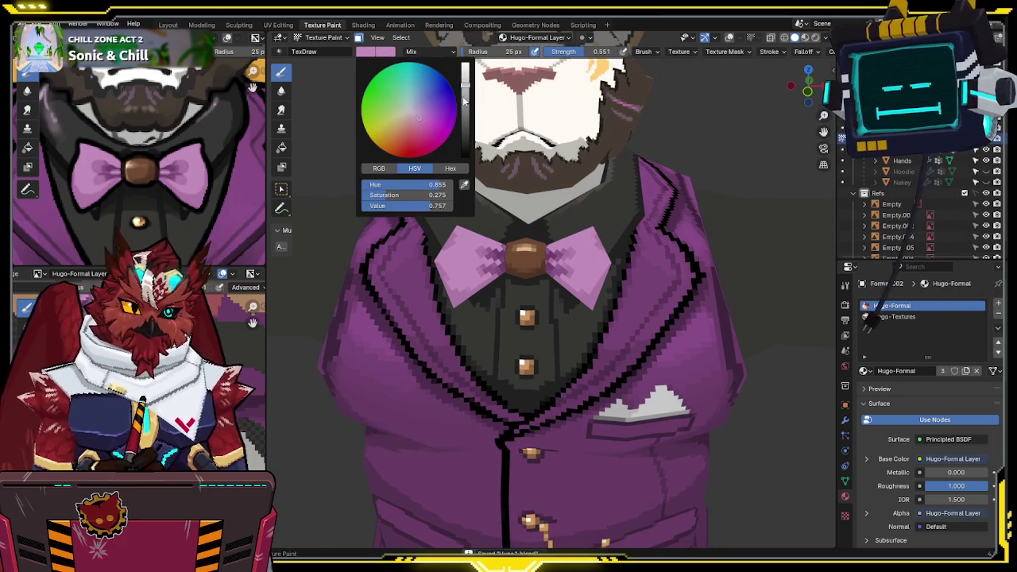
drag(465, 86, 468, 76)
middle_drag(549, 263, 564, 276)
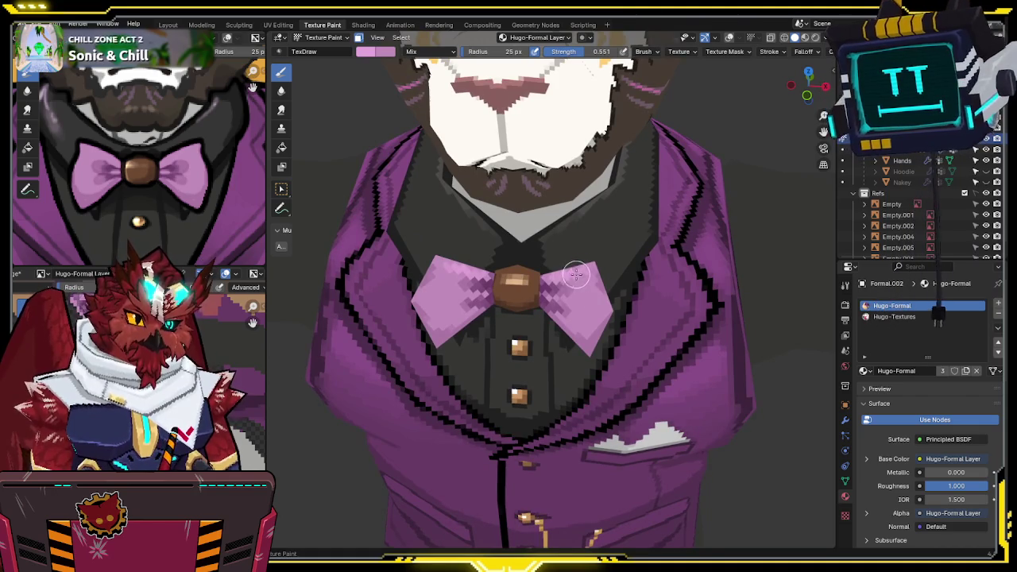
mouse_move(600, 299)
middle_down()
mouse_move(579, 258)
mouse_move(627, 213)
mouse_move(555, 256)
mouse_move(593, 236)
middle_up()
key(ctrl+Tab)
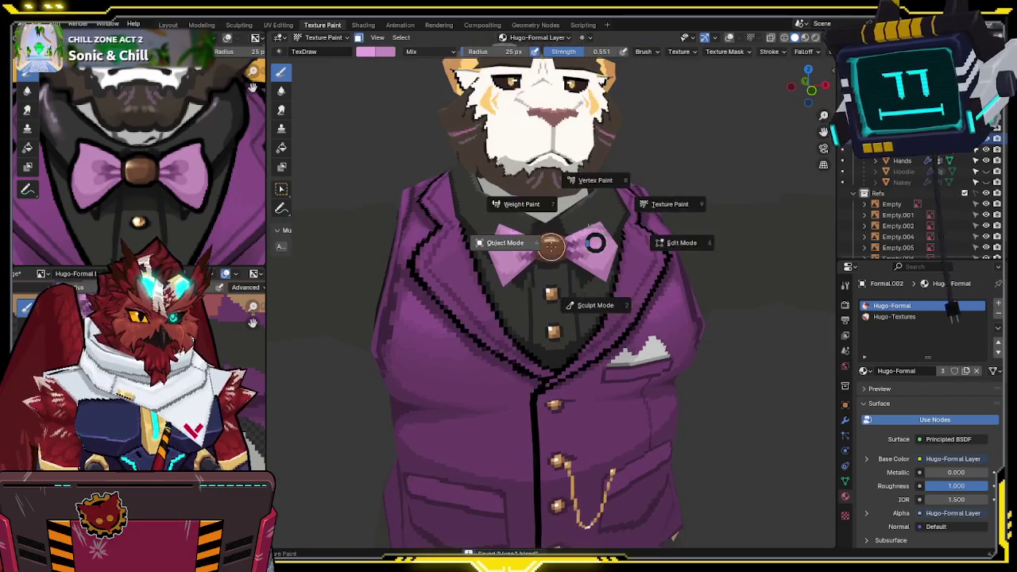
- Return to Object Mode, unhide the whole model and turn viewport overlays back on
click(541, 268)
mouse_move(541, 268)
middle_down()
mouse_move(478, 265)
mouse_move(477, 291)
mouse_move(522, 226)
mouse_move(590, 261)
middle_up()
key(shift+h)
key(alt+h)
scroll(590, 252, down, 2)
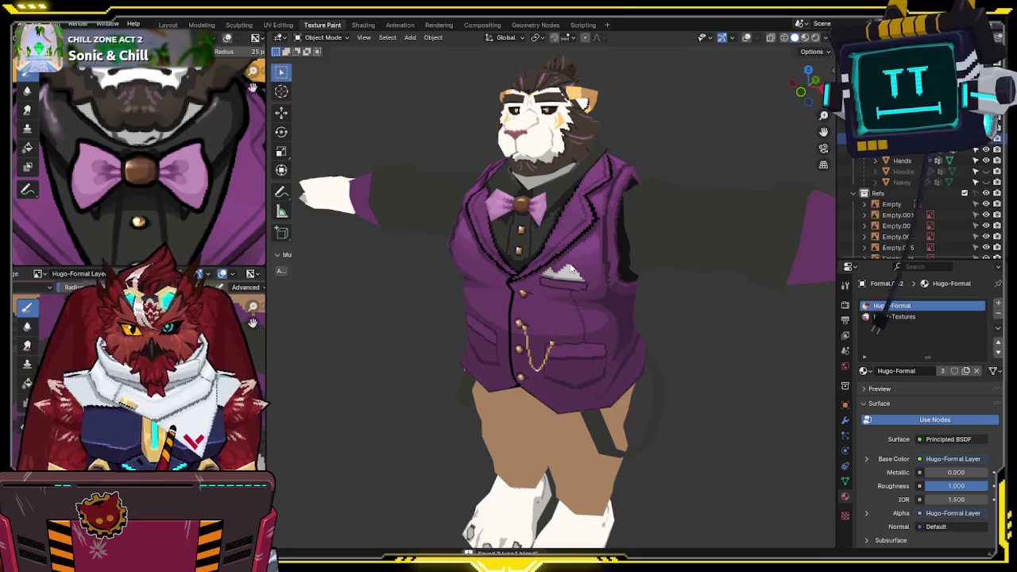
mouse_move(586, 266)
middle_down()
mouse_move(640, 381)
mouse_move(641, 344)
mouse_move(661, 344)
middle_up()
key(shift+alt+z)
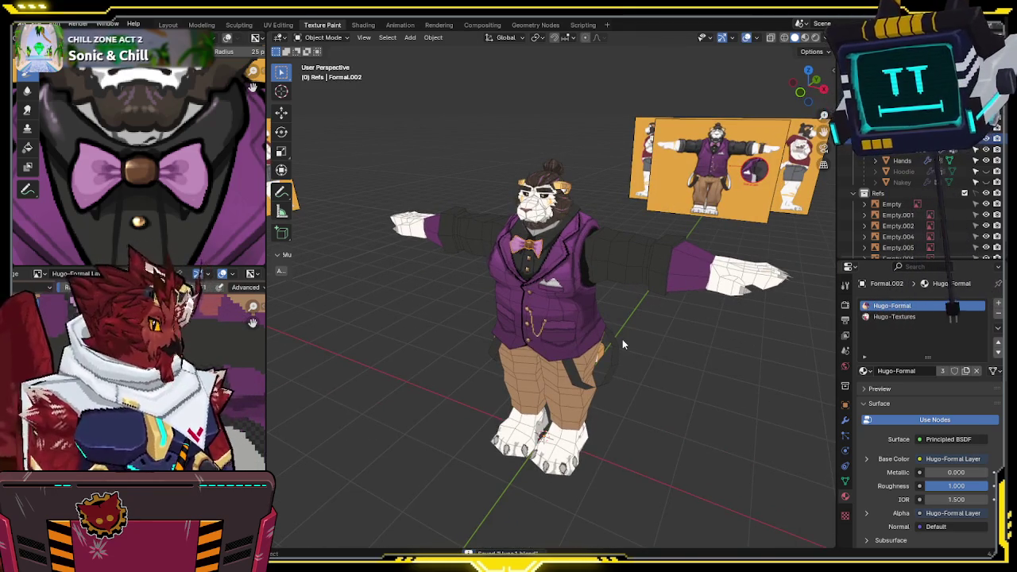
- Select the Formal vest, switch it to Texture Paint, and orbit toward its side
mouse_move(616, 304)
middle_down()
mouse_move(501, 291)
mouse_move(556, 296)
mouse_move(532, 293)
middle_up()
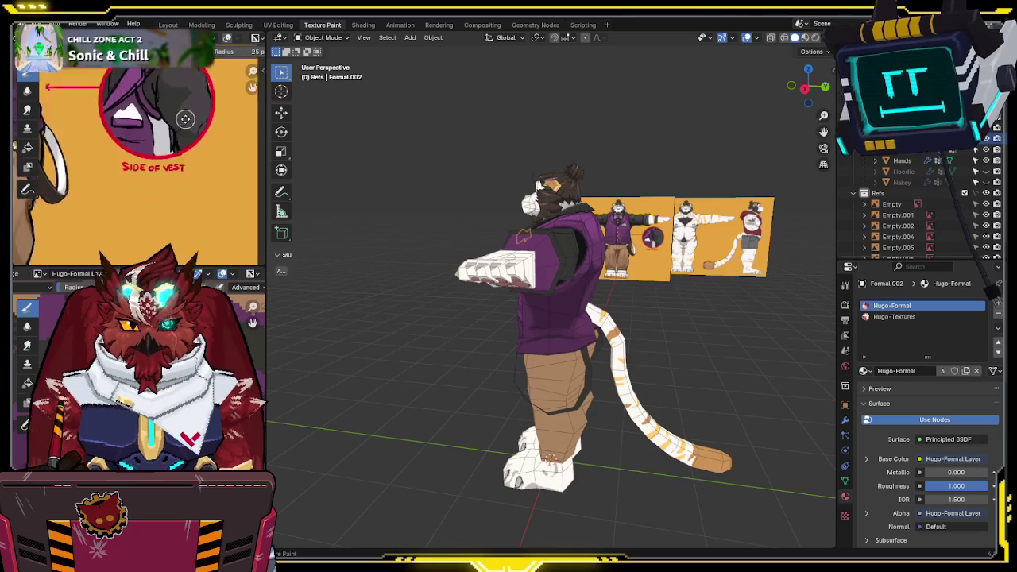
middle_drag(715, 294, 573, 290)
click(573, 290)
scroll(573, 290, up, 5)
mouse_move(573, 325)
middle_down()
mouse_move(575, 287)
mouse_move(569, 306)
middle_up()
key(ctrl+Tab)
click(615, 264)
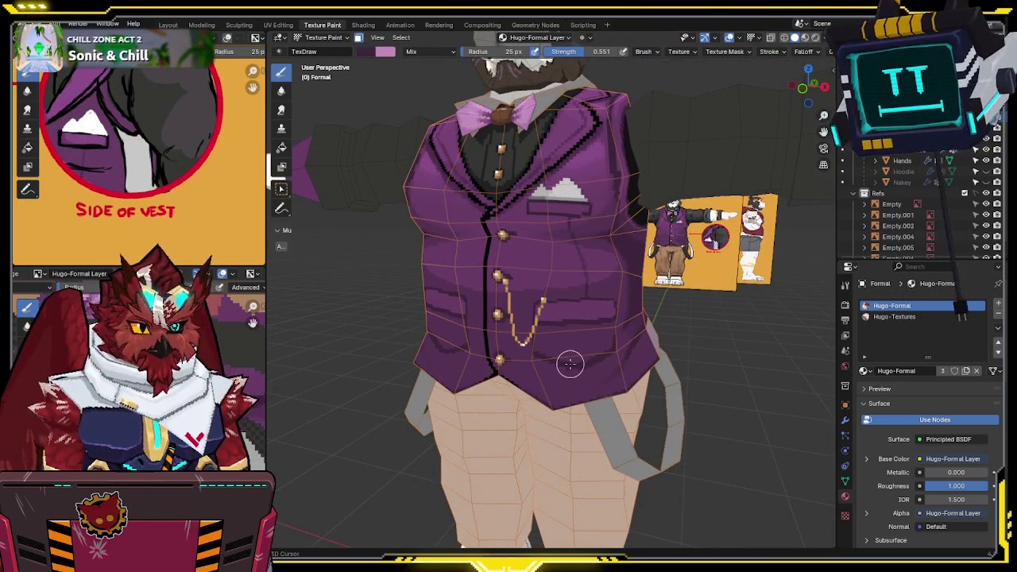
middle_drag(601, 336, 610, 318)
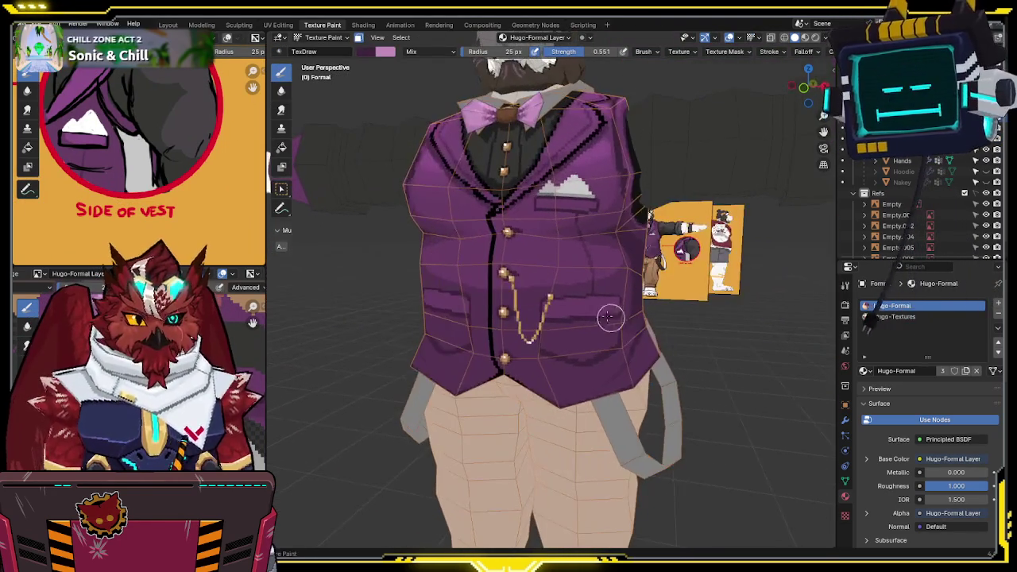
middle_drag(604, 273, 442, 243)
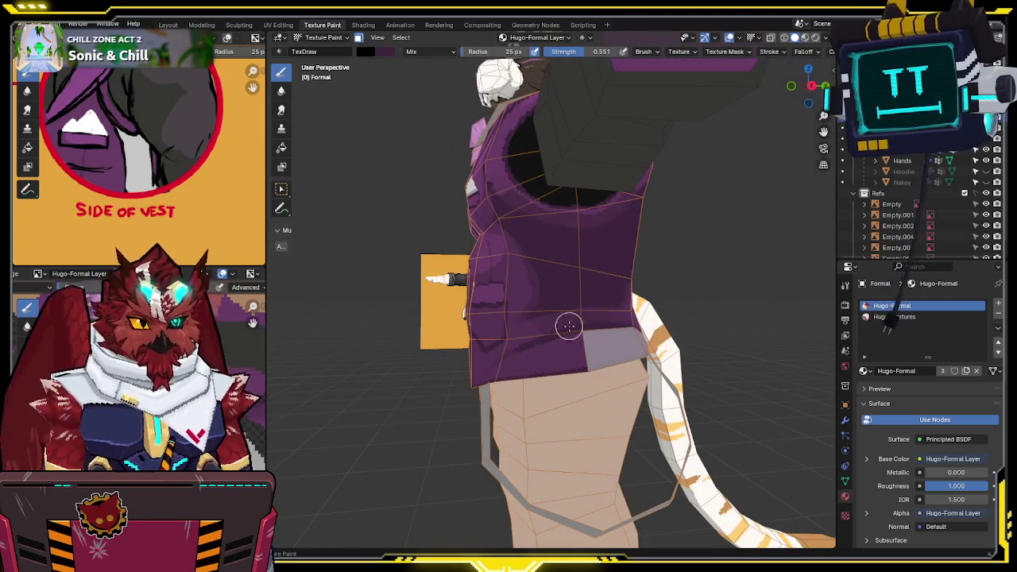
- Set the brush radius to 16 px and the strength to 0.500
mouse_move(590, 323)
middle_down()
mouse_move(575, 307)
mouse_move(595, 250)
middle_up()
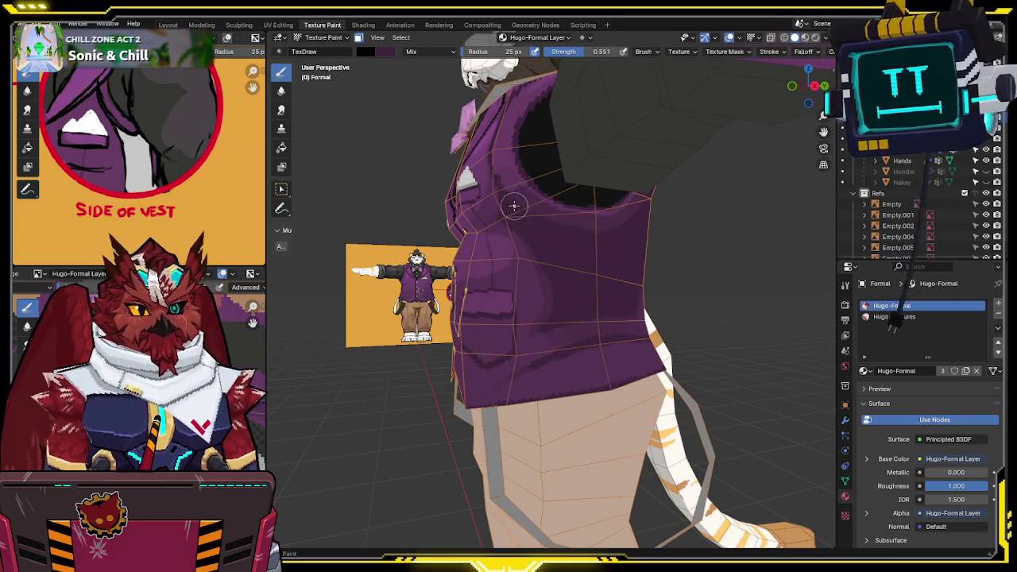
key(f)
click(554, 236)
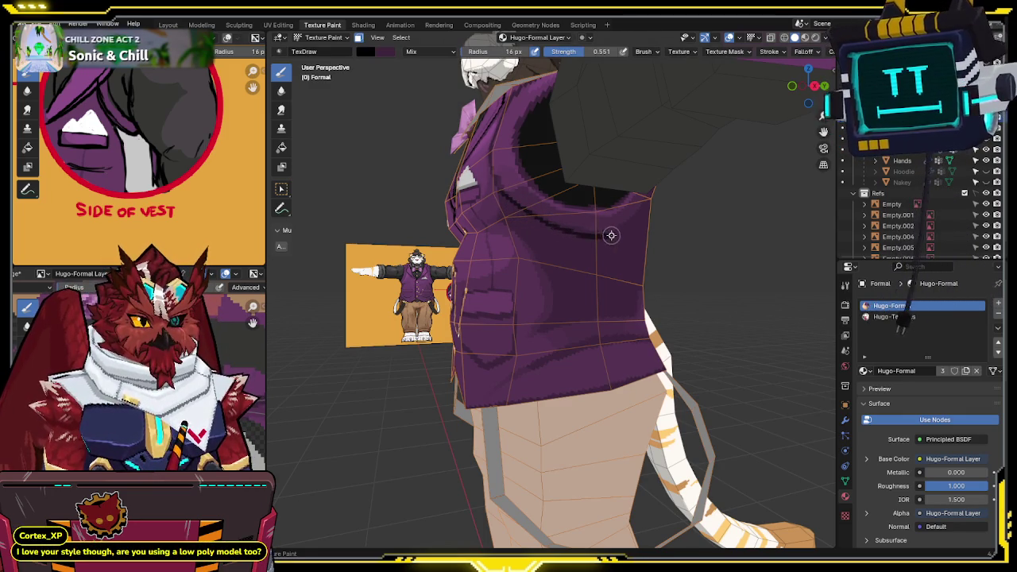
mouse_move(636, 222)
middle_down()
mouse_move(627, 280)
mouse_move(612, 207)
middle_up()
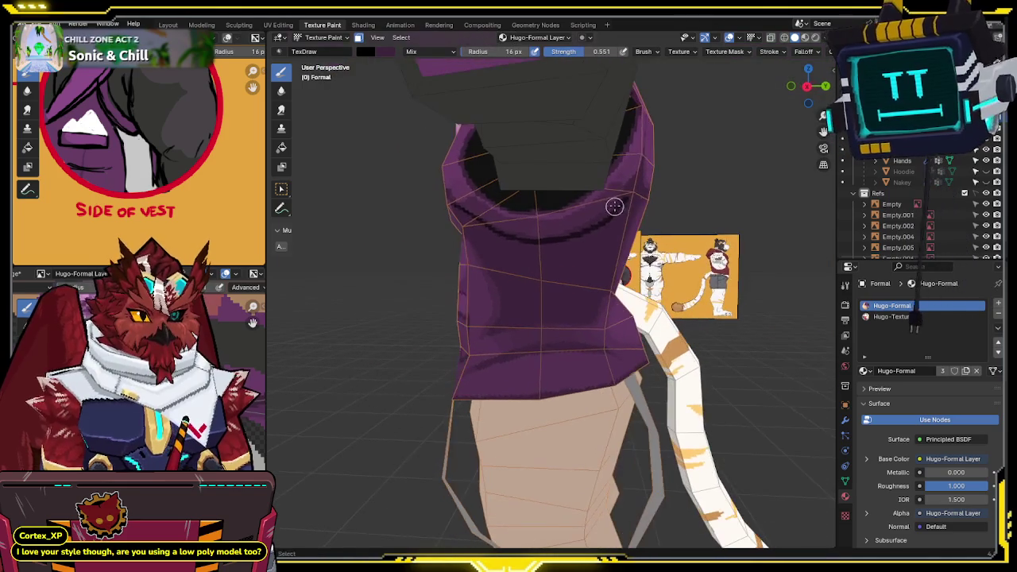
click(601, 51)
text(0.5)
key(Return)
- Paint dark purple shading lines around the vest's neck and arm openings, saving the file
middle_drag(596, 106, 611, 220)
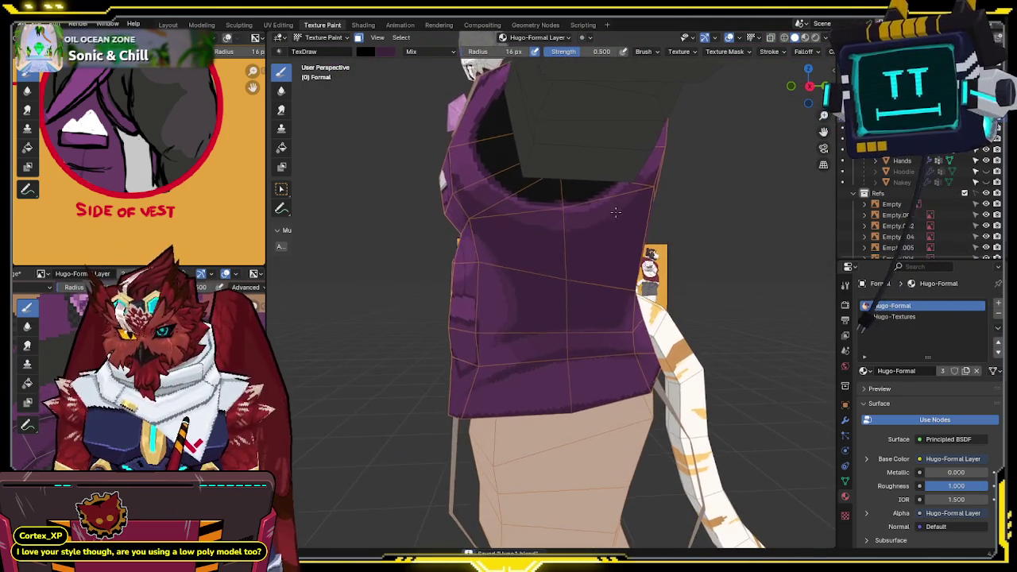
key(ctrl+s)
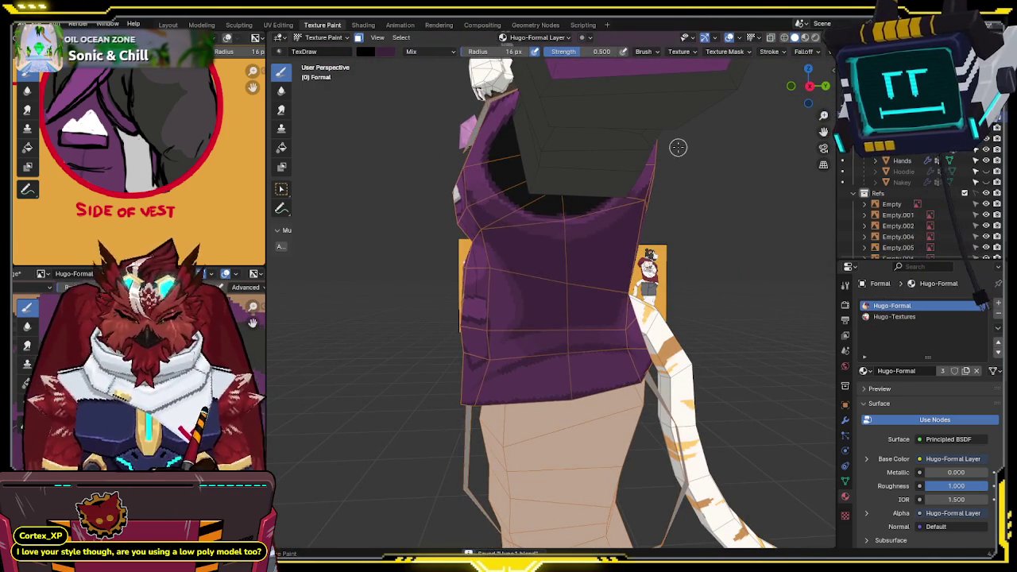
middle_drag(652, 150, 630, 194)
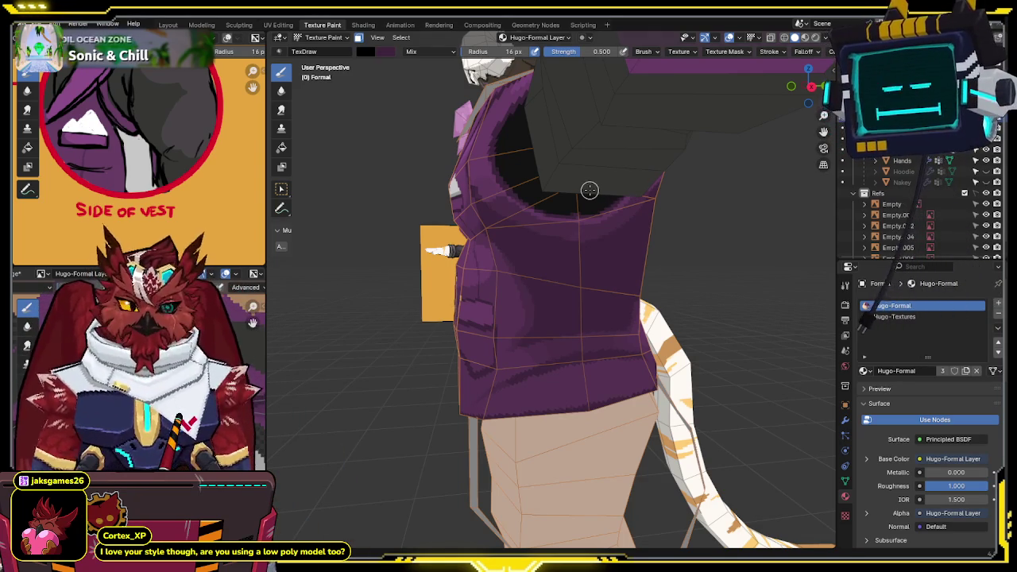
mouse_move(488, 231)
middle_down()
mouse_move(504, 223)
mouse_move(518, 186)
middle_up()
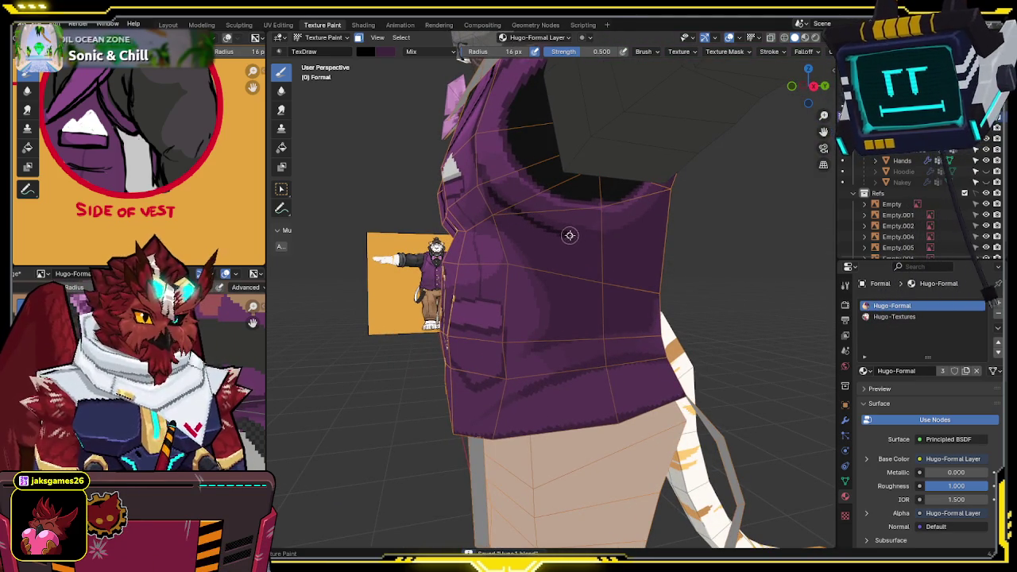
mouse_move(599, 239)
middle_down()
mouse_move(627, 177)
mouse_move(609, 171)
middle_up()
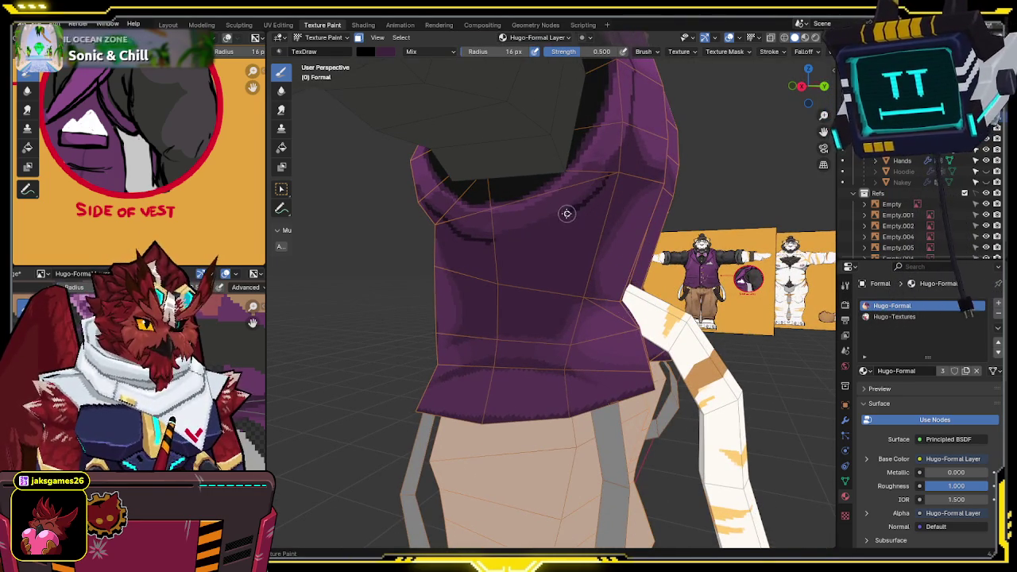
mouse_move(501, 235)
middle_down()
mouse_move(552, 215)
mouse_move(552, 200)
middle_up()
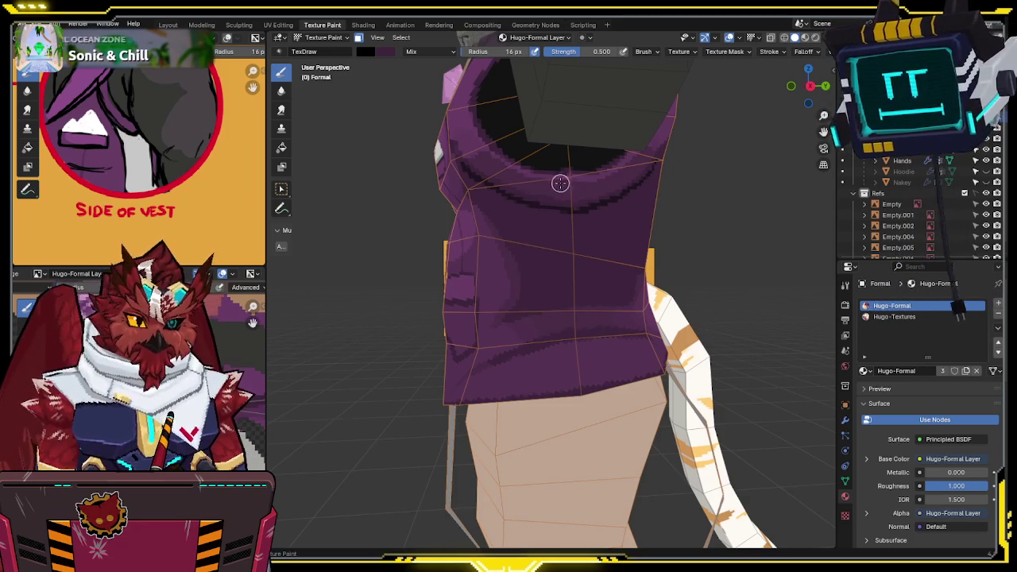
mouse_move(602, 173)
middle_down()
mouse_move(549, 211)
mouse_move(528, 186)
middle_up()
key(ctrl+s)
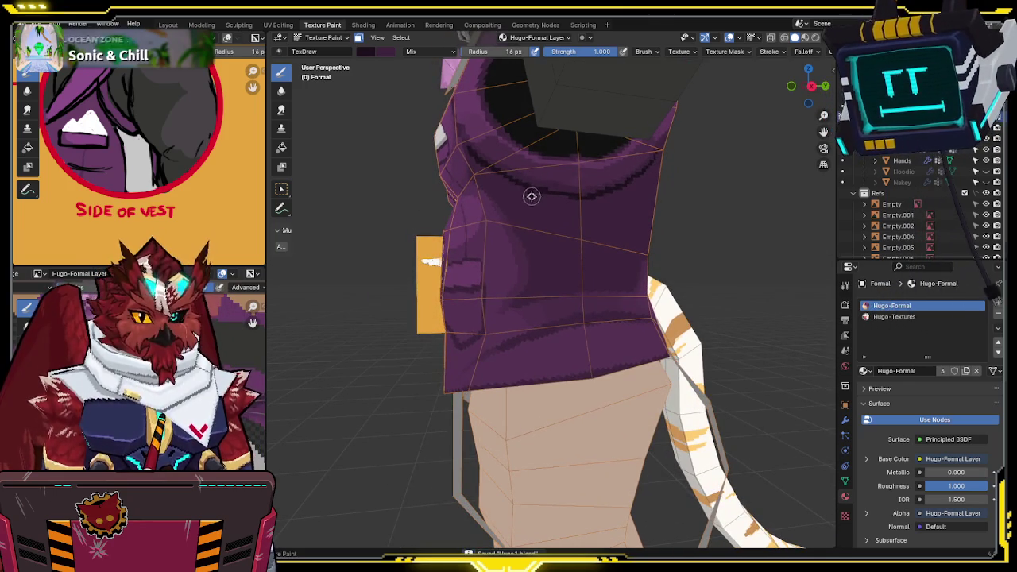
- Sample light grey from the reference image and add the dark centre seam down the back
key(s)
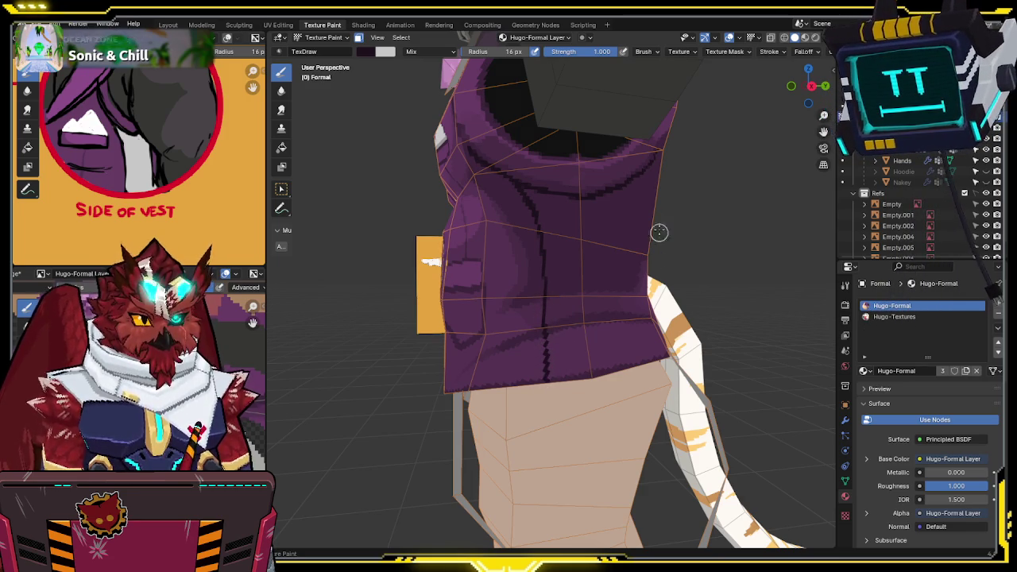
middle_drag(659, 231, 605, 190)
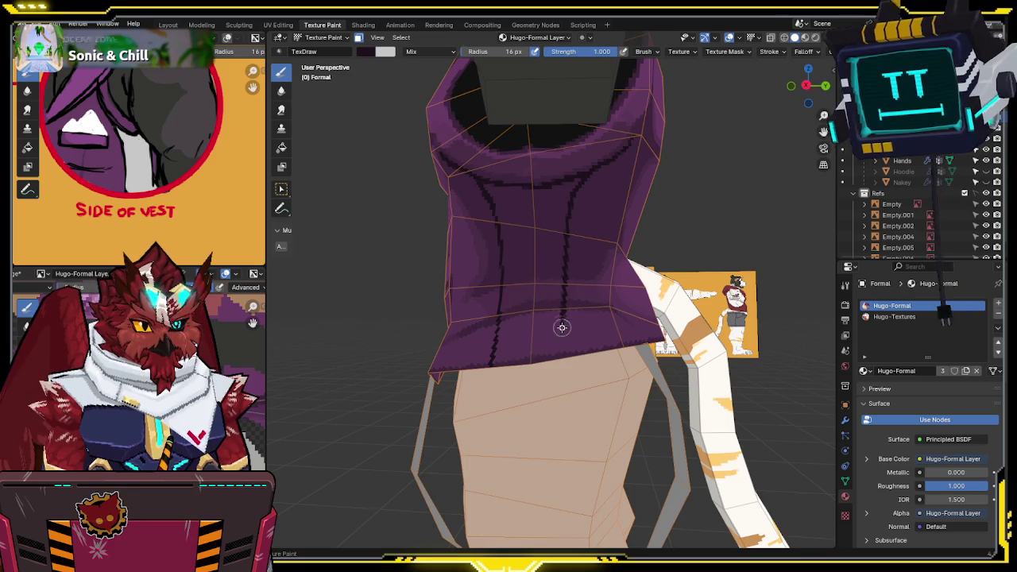
mouse_move(561, 370)
middle_down()
mouse_move(572, 286)
mouse_move(514, 211)
middle_up()
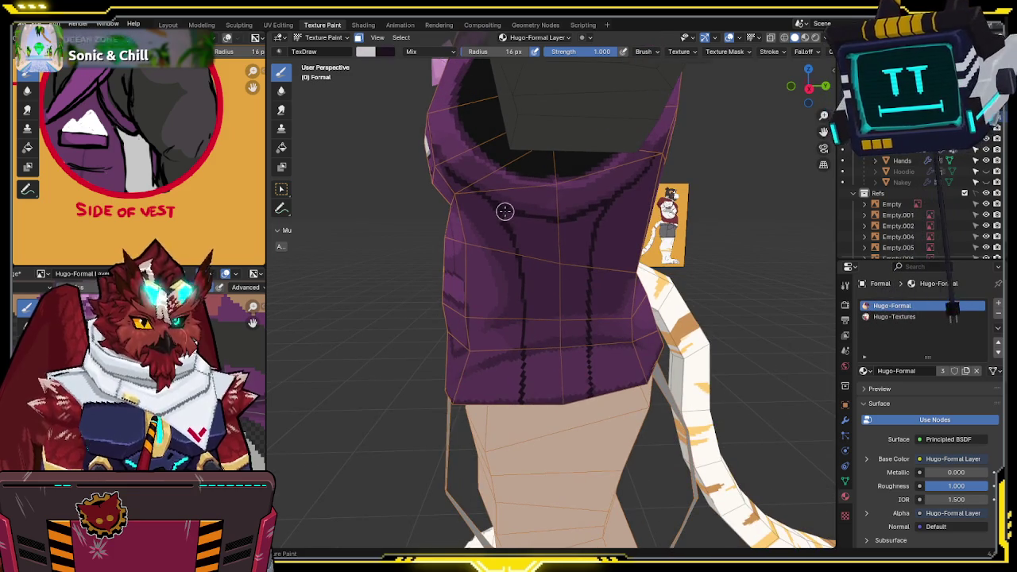
mouse_move(529, 315)
middle_down()
mouse_move(551, 337)
mouse_move(540, 303)
middle_up()
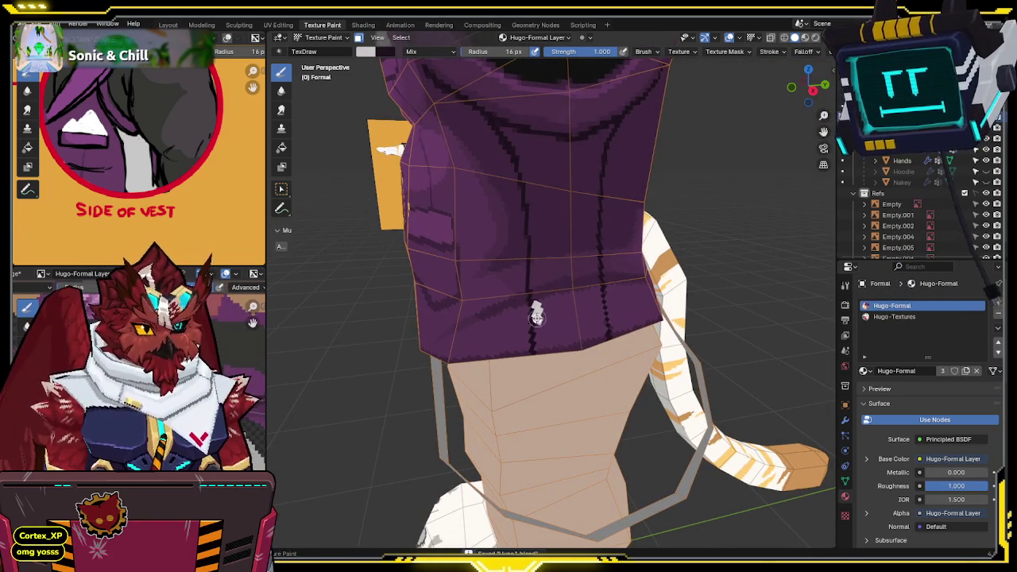
- Outline the back panel in white up the seam and down its right side
drag(540, 356, 592, 292)
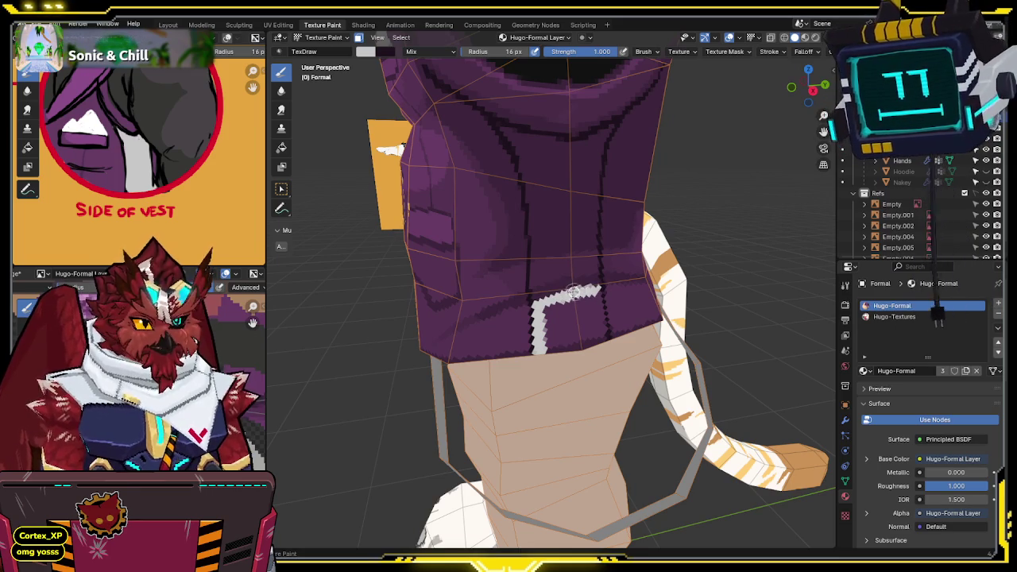
middle_drag(598, 290, 558, 278)
mouse_move(560, 280)
mouse_down()
mouse_move(560, 316)
mouse_move(526, 332)
mouse_move(522, 291)
mouse_move(546, 300)
mouse_up()
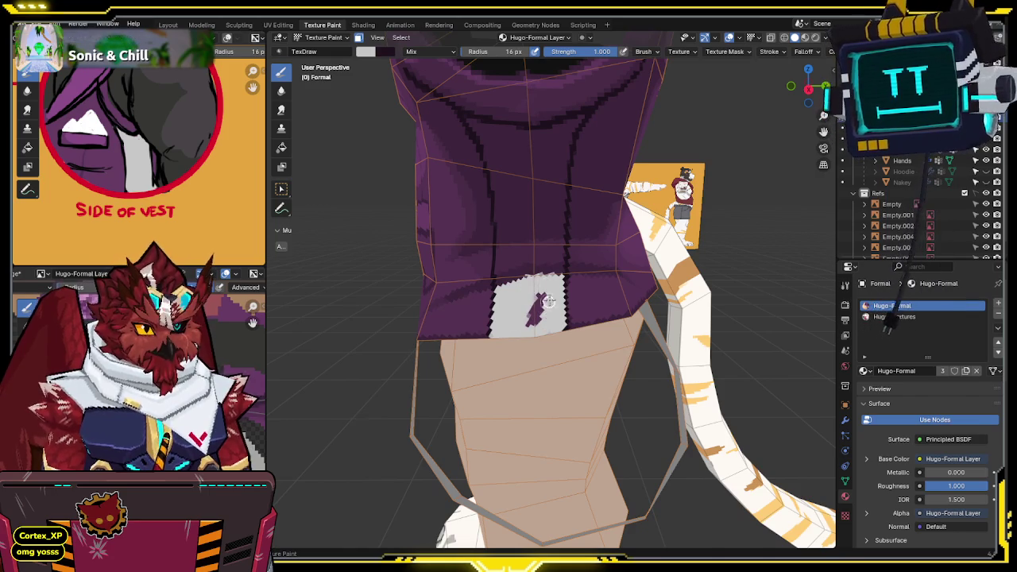
middle_drag(503, 234, 516, 228)
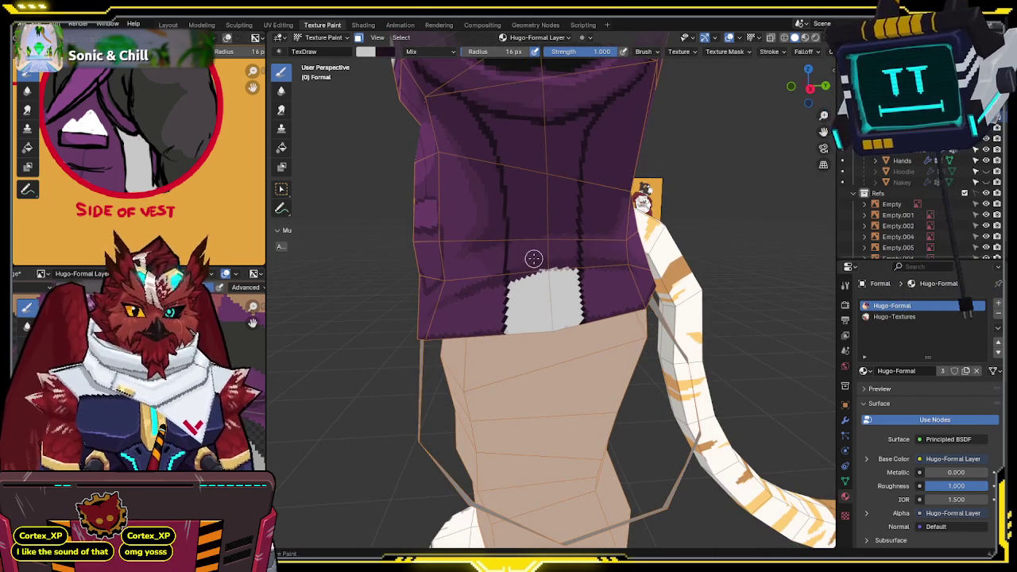
mouse_move(529, 249)
middle_down()
mouse_move(549, 191)
mouse_move(483, 102)
middle_up()
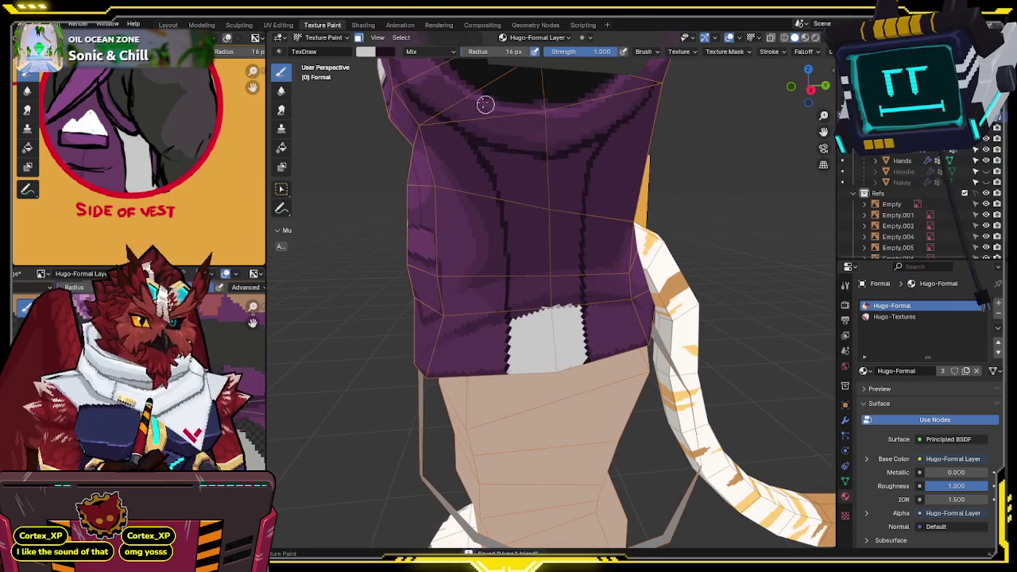
- Switch the paint colour to grey, then trace and fill the panel from neck to hem
click(366, 51)
drag(467, 60, 466, 91)
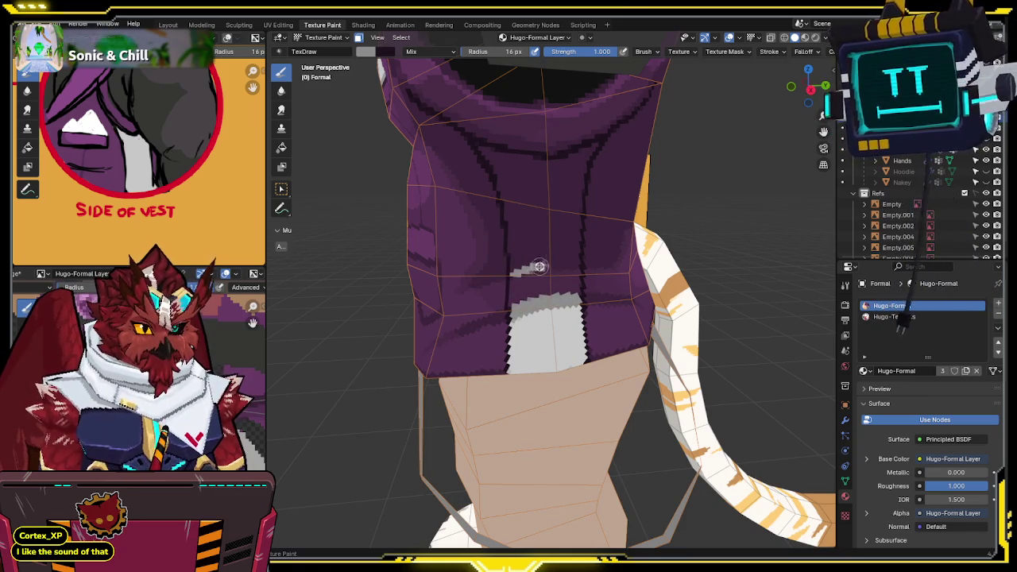
drag(513, 274, 571, 265)
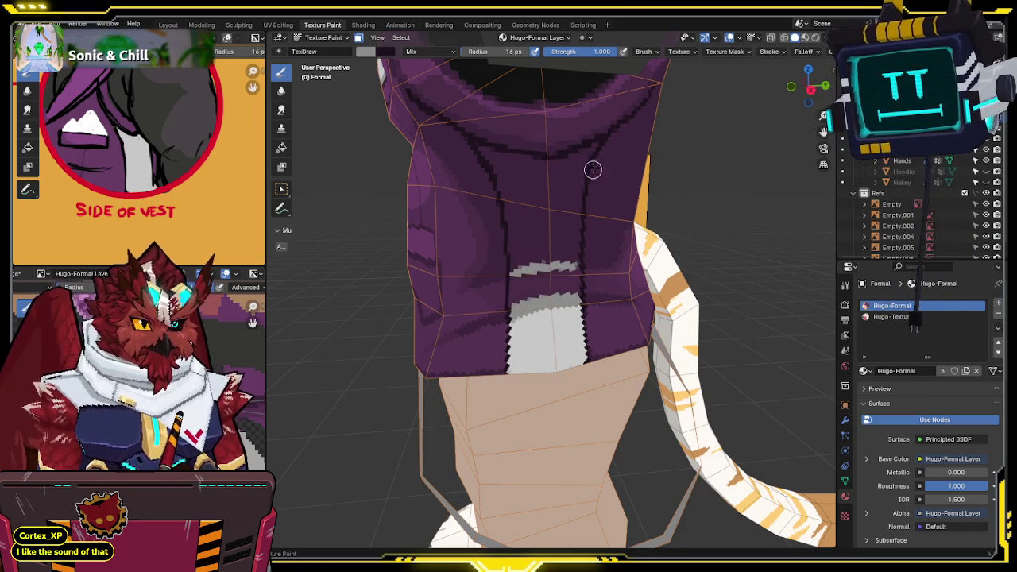
drag(570, 157, 502, 158)
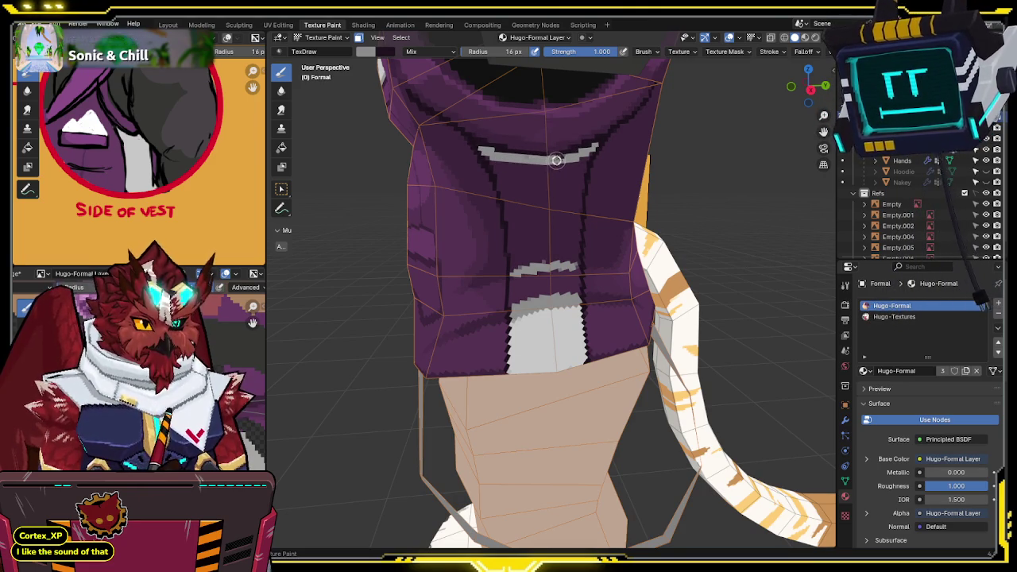
key(s)
key(s)
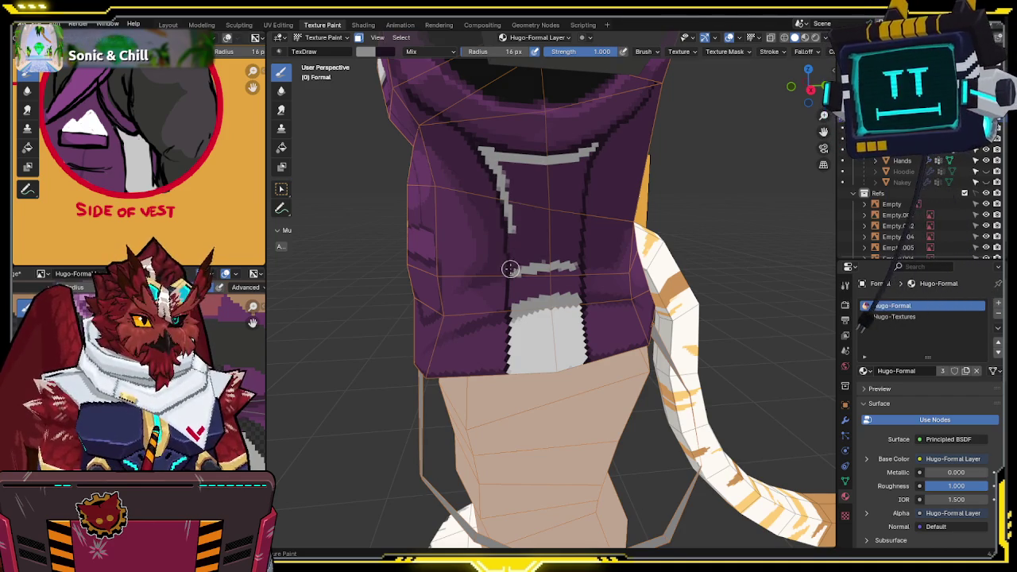
drag(510, 269, 513, 237)
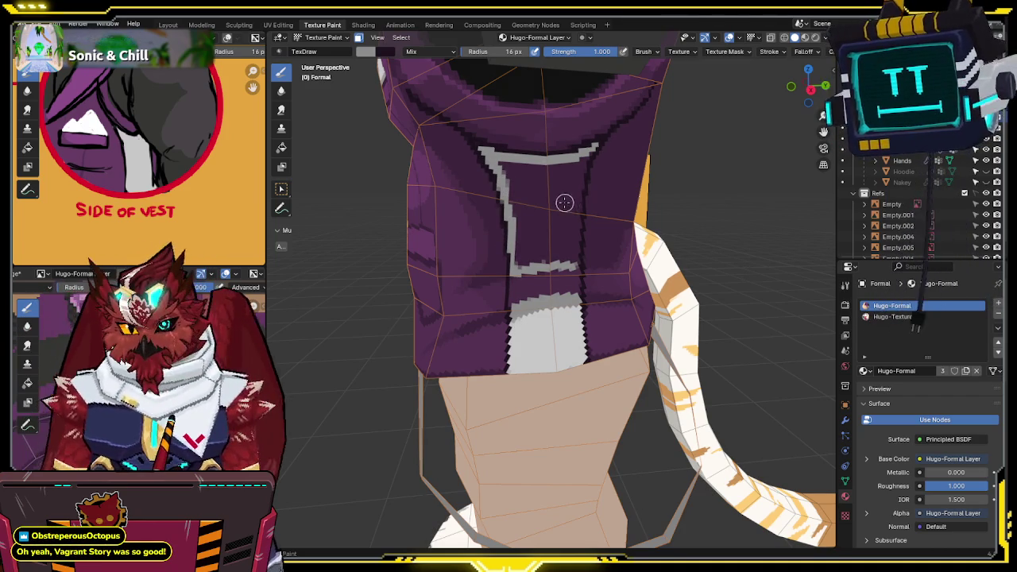
middle_drag(544, 191, 564, 162)
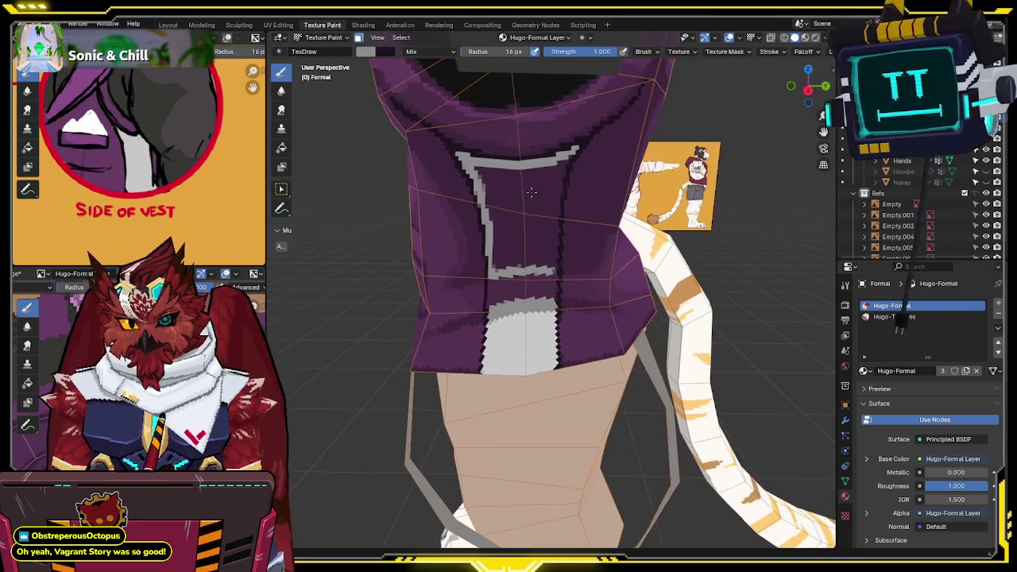
drag(564, 163, 557, 199)
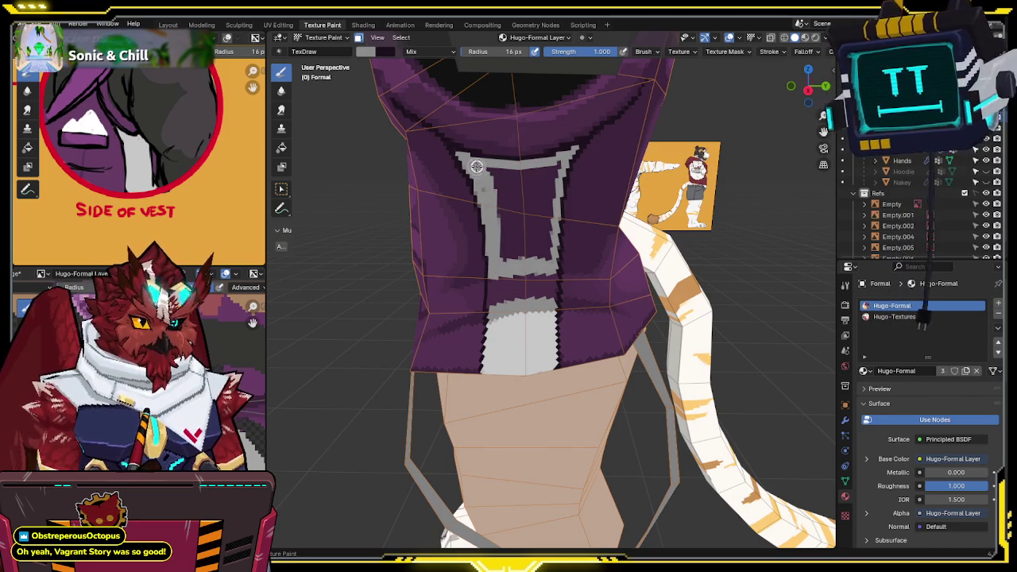
mouse_move(559, 162)
mouse_down()
mouse_move(544, 239)
mouse_move(526, 172)
mouse_move(509, 178)
mouse_move(500, 208)
mouse_up()
drag(528, 255, 520, 210)
middle_drag(523, 231, 498, 275)
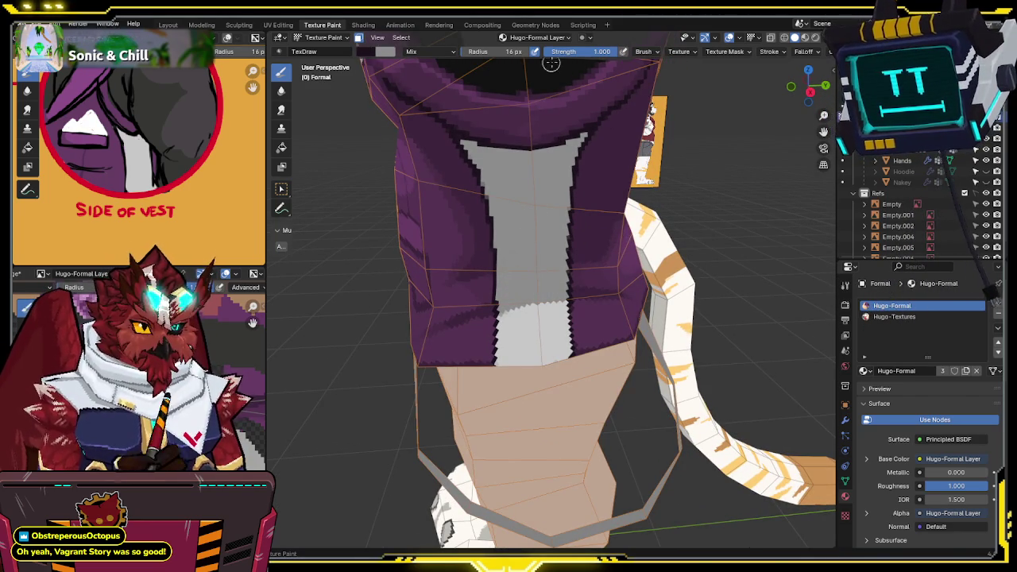
- At 0.500 brush strength, paint lighter near-white banding over the grey panel's lower half
drag(573, 49, 540, 50)
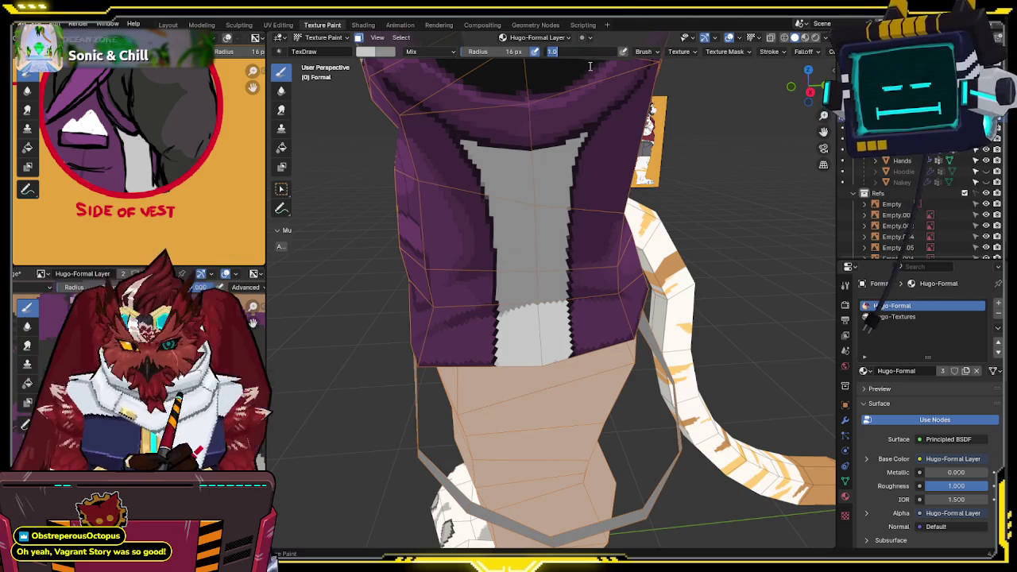
scroll(499, 284, up, 2)
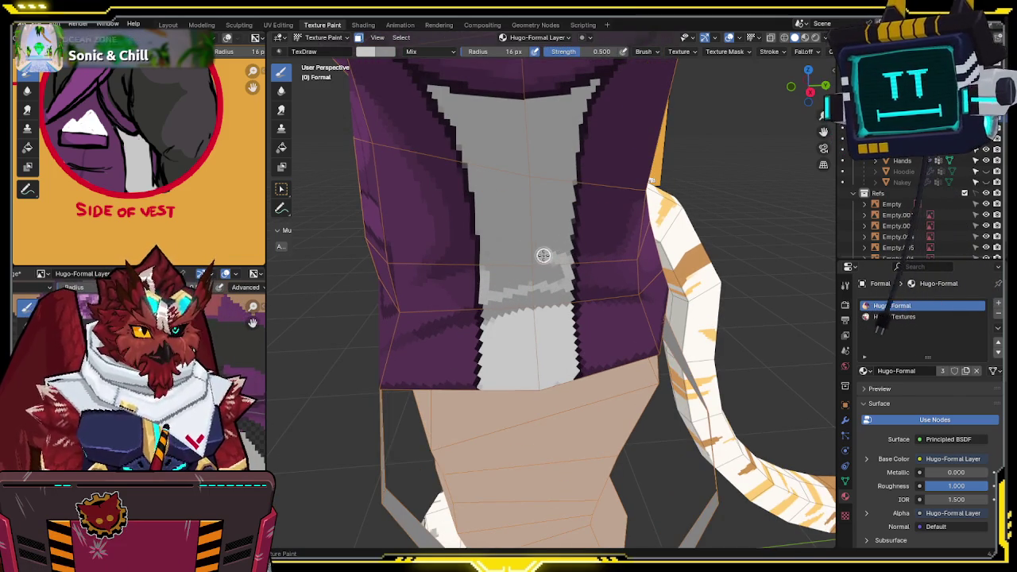
mouse_move(493, 294)
mouse_down()
mouse_move(545, 276)
mouse_move(532, 268)
mouse_up()
middle_drag(500, 271, 317, 407)
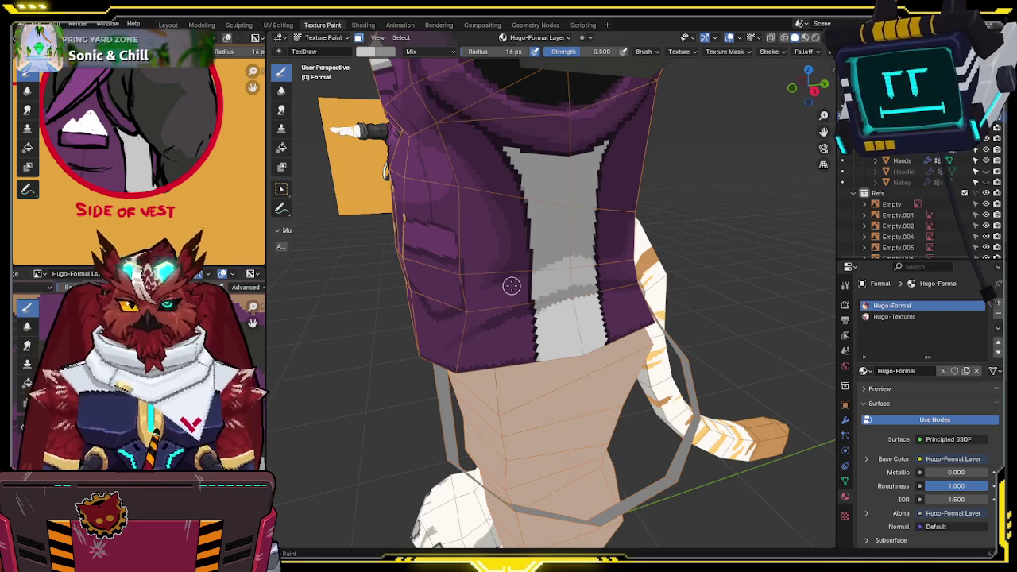
mouse_move(511, 285)
middle_down()
mouse_move(565, 288)
mouse_move(557, 279)
middle_up()
mouse_move(543, 241)
middle_down()
mouse_move(502, 222)
mouse_move(510, 214)
middle_up()
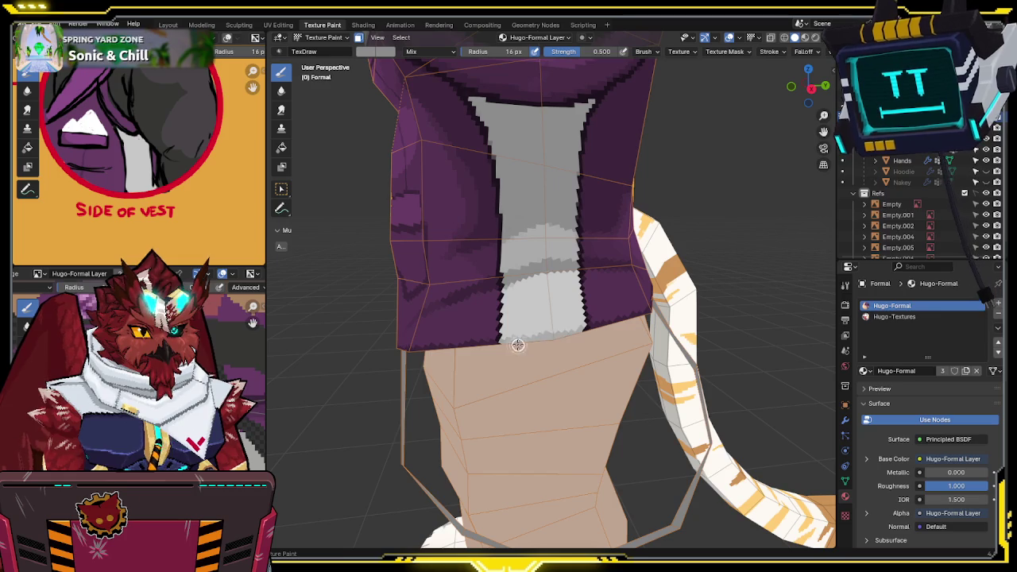
mouse_move(535, 311)
middle_down()
mouse_move(689, 295)
mouse_move(493, 281)
middle_up()
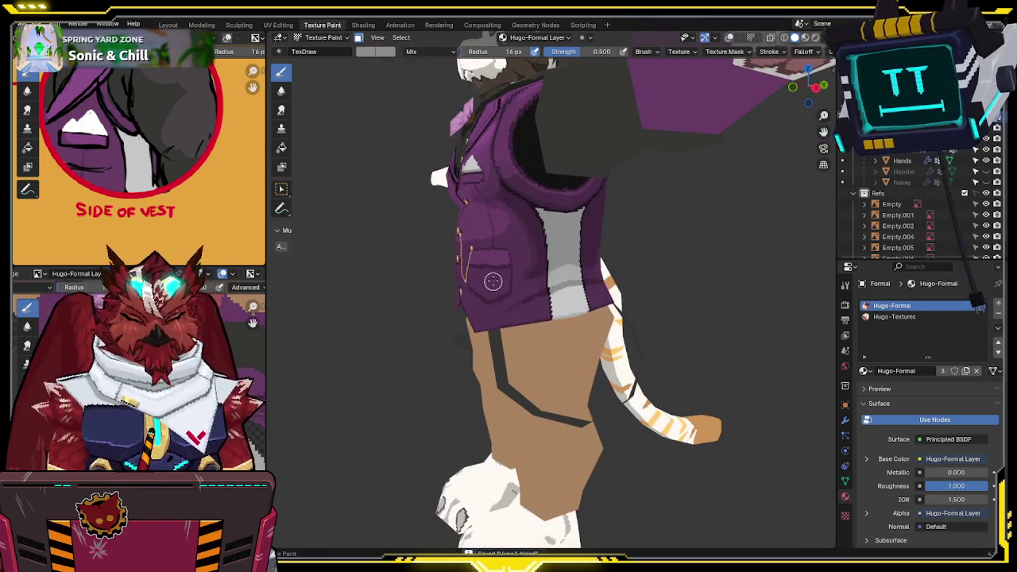
- Save the Hugo-Formal Layer texture, then orbit and zoom to inspect the vest from the front
key(alt+s)
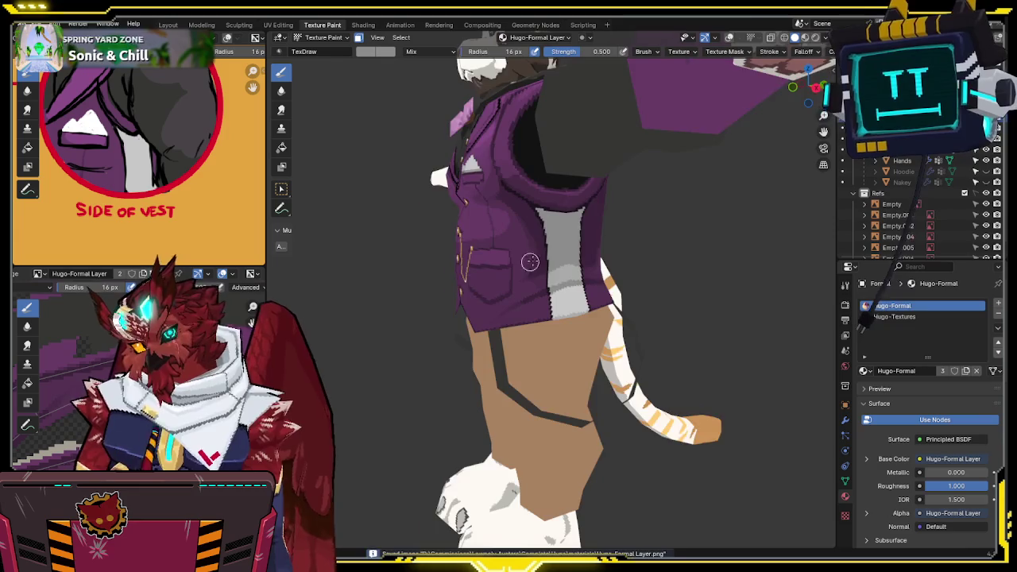
middle_drag(530, 262, 535, 273)
scroll(556, 272, up, 2)
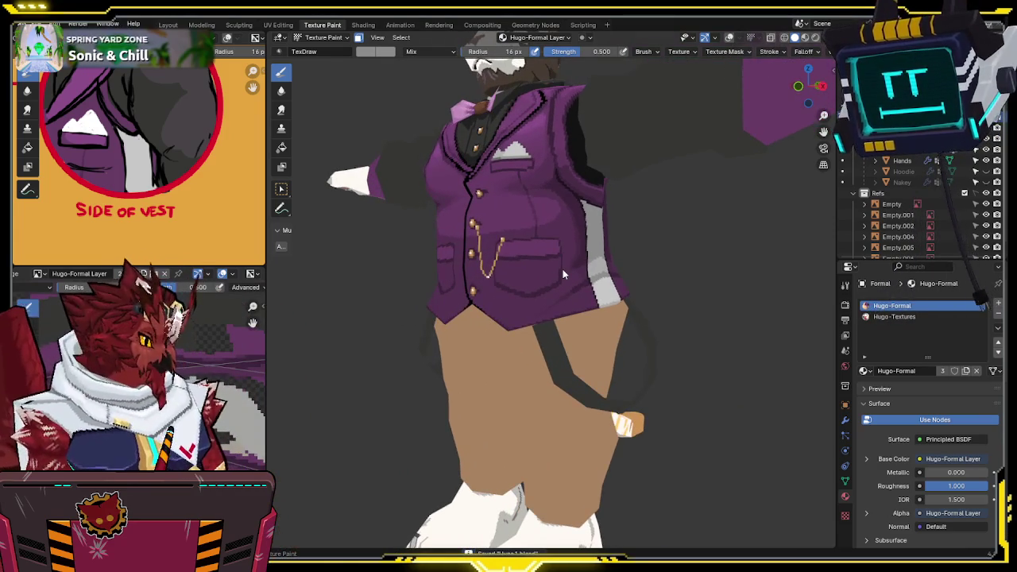
mouse_move(563, 274)
middle_down()
mouse_move(658, 202)
mouse_move(680, 208)
mouse_move(522, 213)
mouse_move(549, 213)
middle_up()
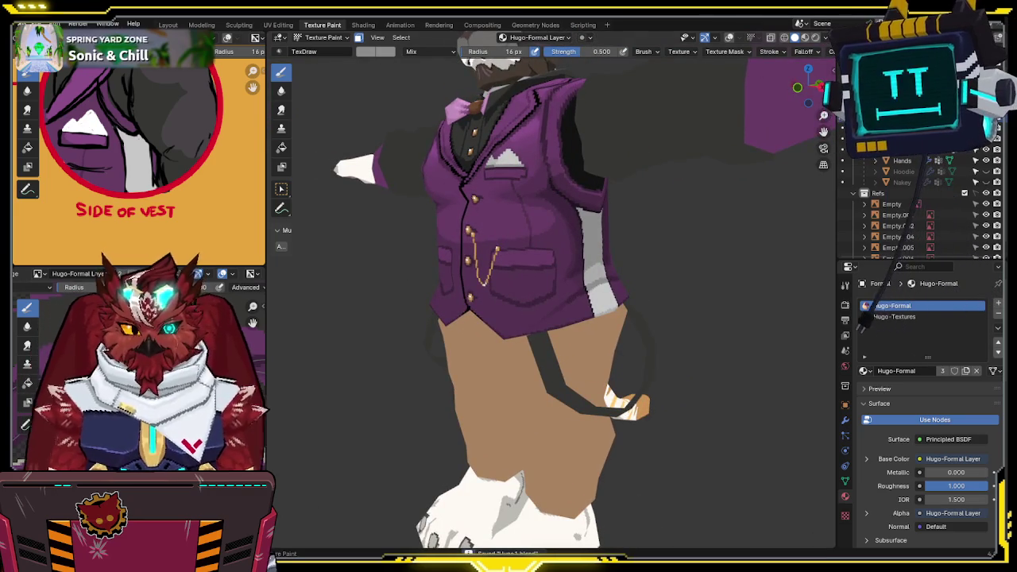